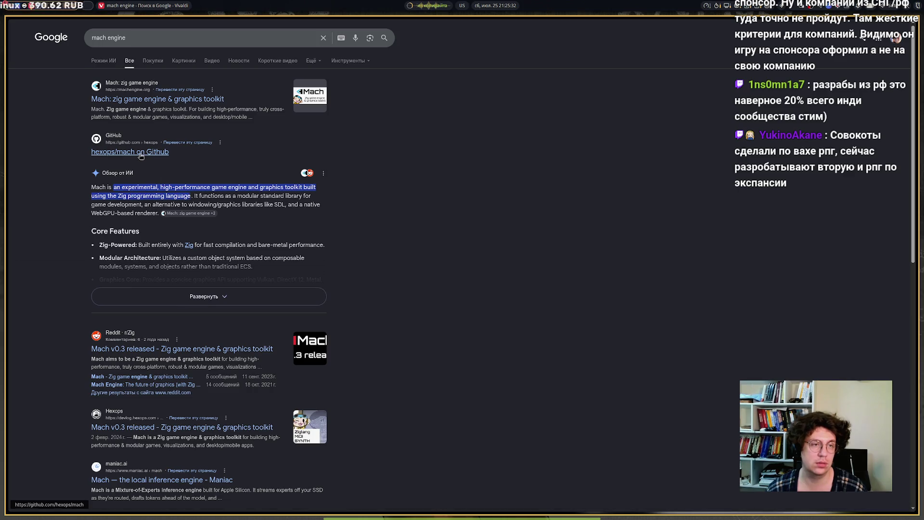
Step: Open the hexops/mach GitHub repository and read through its Mach README
{"action": "left_click", "coordinate": [140, 152]}
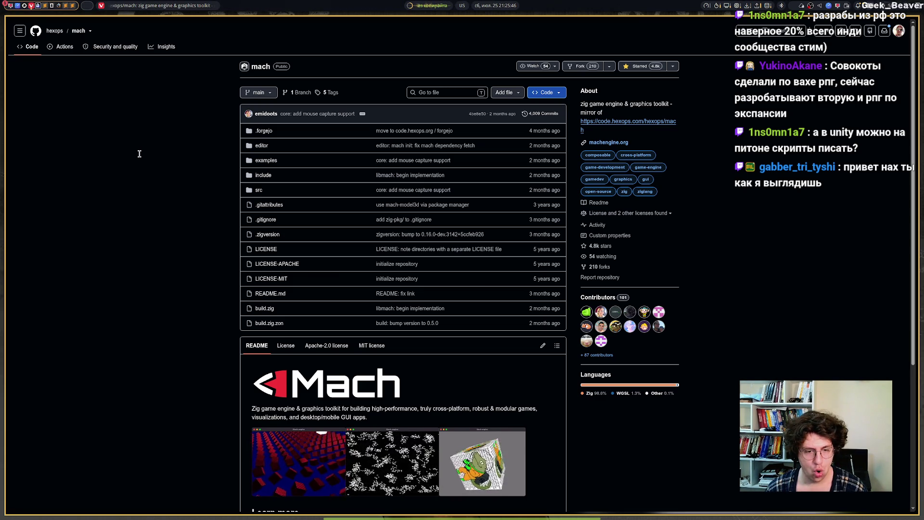
{"action": "scroll", "coordinate": [184, 295], "scroll_direction": "down", "scroll_amount": 4}
{"action": "scroll", "coordinate": [184, 295], "scroll_direction": "up", "scroll_amount": 4}
{"action": "scroll", "coordinate": [184, 295], "scroll_direction": "down", "scroll_amount": 2}
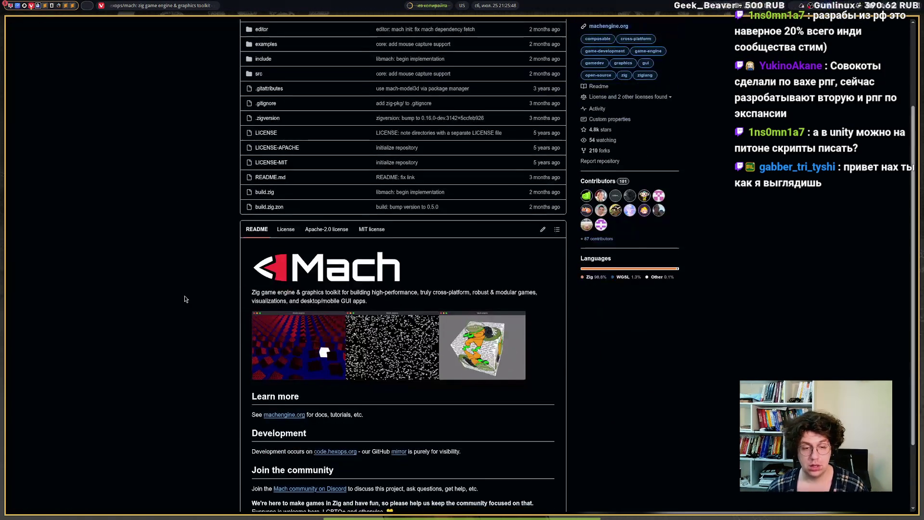
{"action": "scroll", "coordinate": [184, 296], "scroll_direction": "down", "scroll_amount": 1}
{"action": "scroll", "coordinate": [194, 329], "scroll_direction": "up", "scroll_amount": 3}
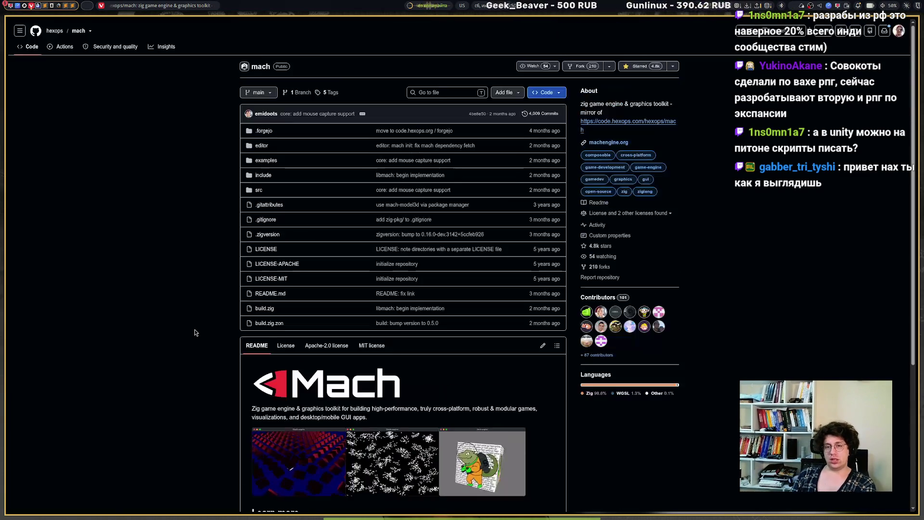
{"action": "scroll", "coordinate": [194, 330], "scroll_direction": "down", "scroll_amount": 3}
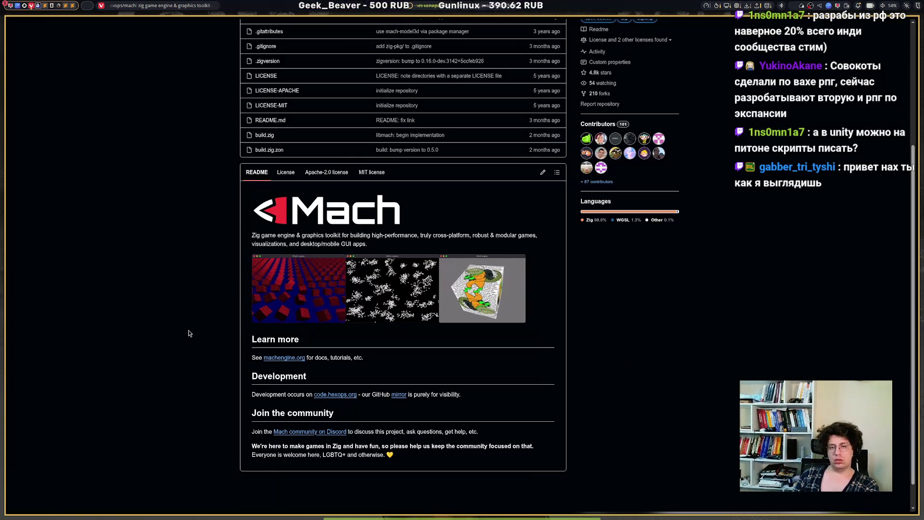
{"action": "scroll", "coordinate": [182, 320], "scroll_direction": "down", "scroll_amount": 1}
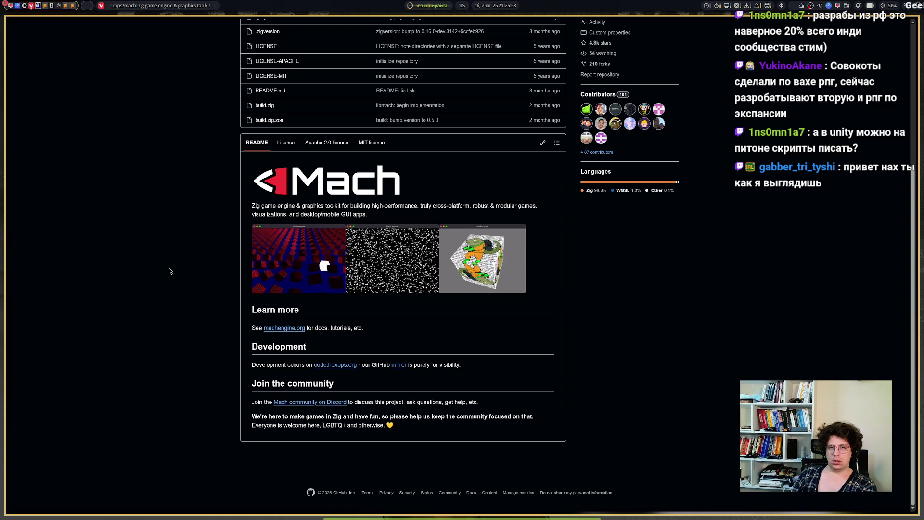
{"action": "scroll", "coordinate": [169, 271], "scroll_direction": "up", "scroll_amount": 5}
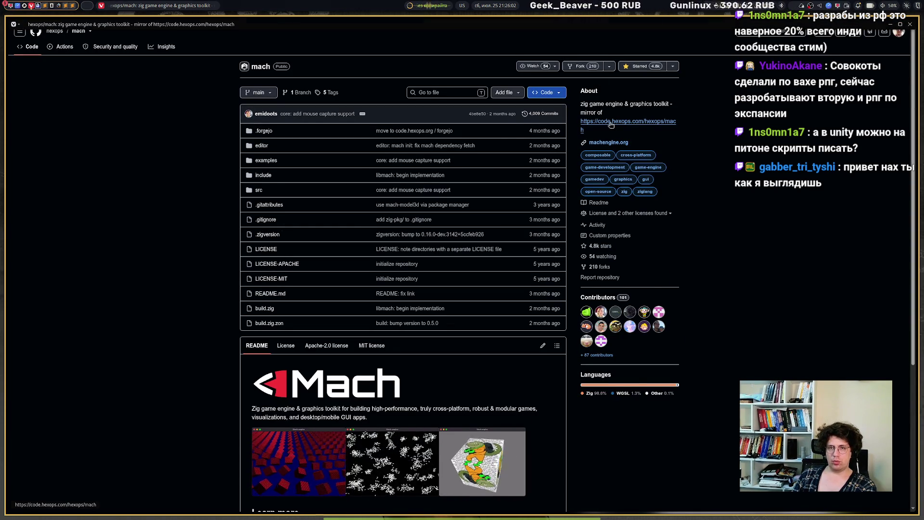
{"action": "scroll", "coordinate": [154, 264], "scroll_direction": "down", "scroll_amount": 5}
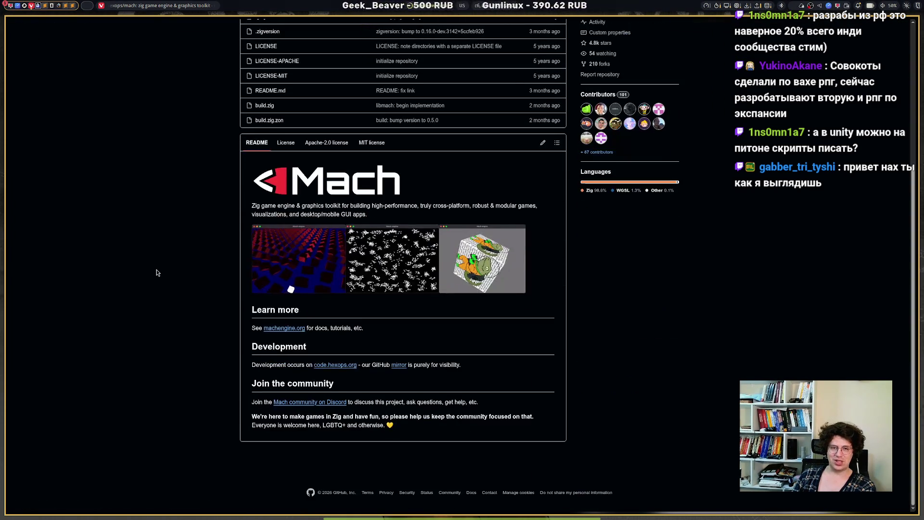
Step: Visit machengine.org from the README, browse the homepage, then open the docs' Object system Modules page
{"action": "left_click", "coordinate": [285, 329]}
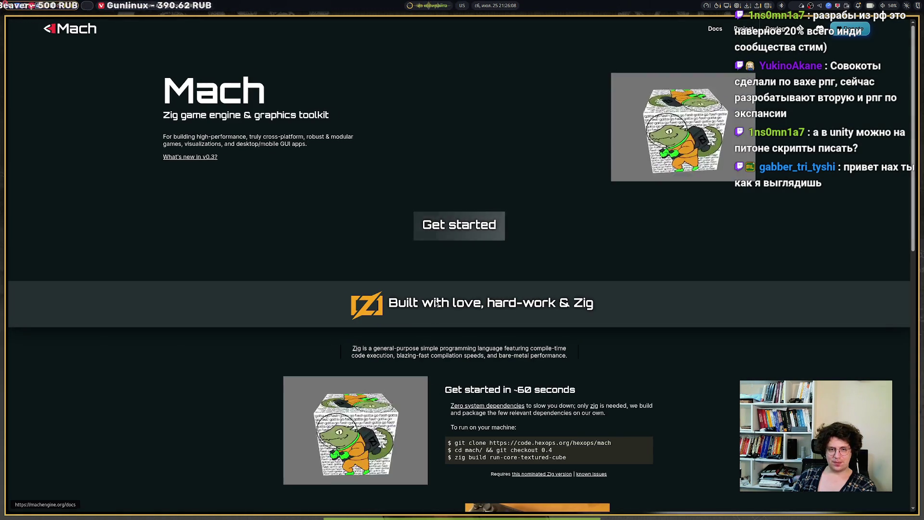
{"action": "scroll", "coordinate": [437, 304], "scroll_direction": "down", "scroll_amount": 7}
{"action": "scroll", "coordinate": [308, 201], "scroll_direction": "up", "scroll_amount": 3}
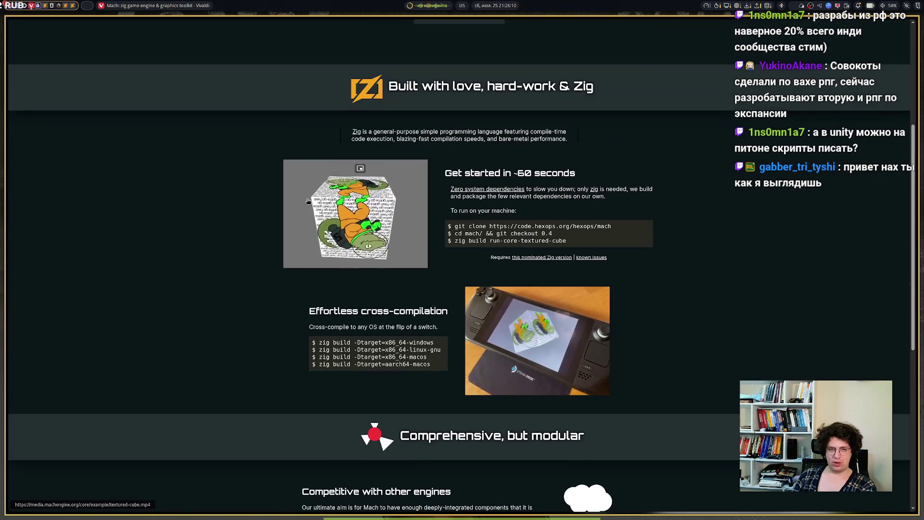
{"action": "scroll", "coordinate": [436, 300], "scroll_direction": "down", "scroll_amount": 5}
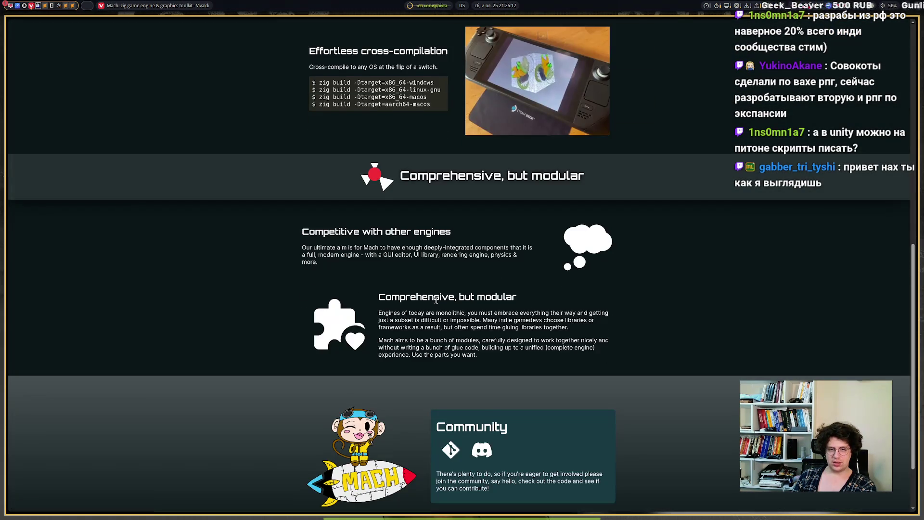
{"action": "scroll", "coordinate": [436, 300], "scroll_direction": "down", "scroll_amount": 1}
{"action": "scroll", "coordinate": [442, 275], "scroll_direction": "up", "scroll_amount": 10}
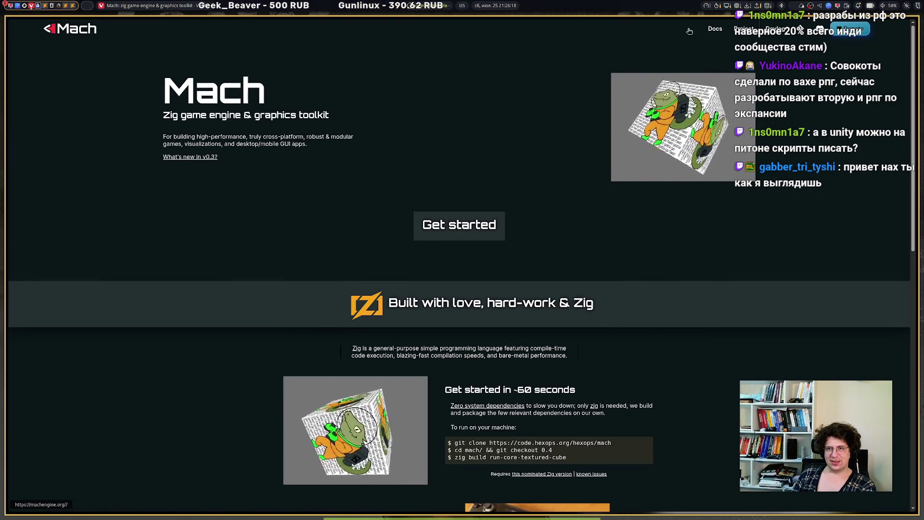
{"action": "left_click", "coordinate": [715, 28]}
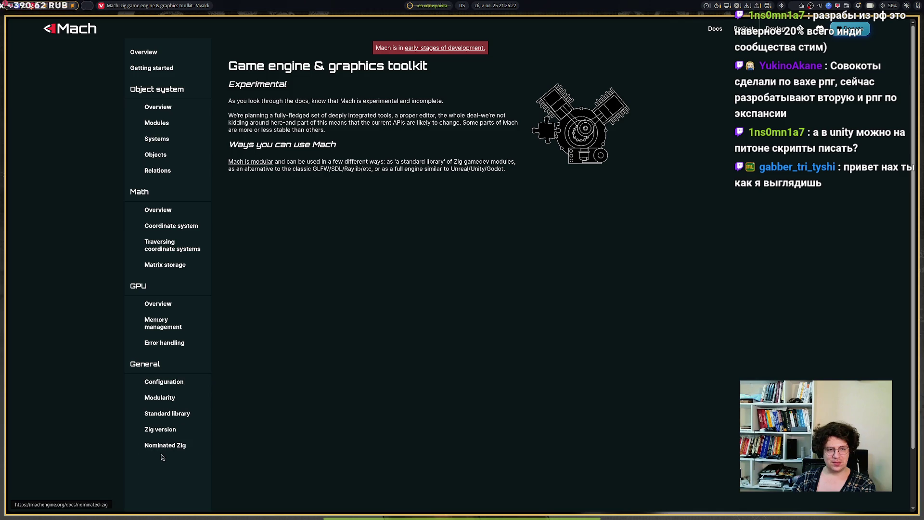
{"action": "left_click", "coordinate": [161, 122]}
Step: Read through the Object system modules page down to the Program entrypoint example
{"action": "scroll", "coordinate": [398, 263], "scroll_direction": "down", "scroll_amount": 2}
{"action": "scroll", "coordinate": [399, 263], "scroll_direction": "down", "scroll_amount": 14}
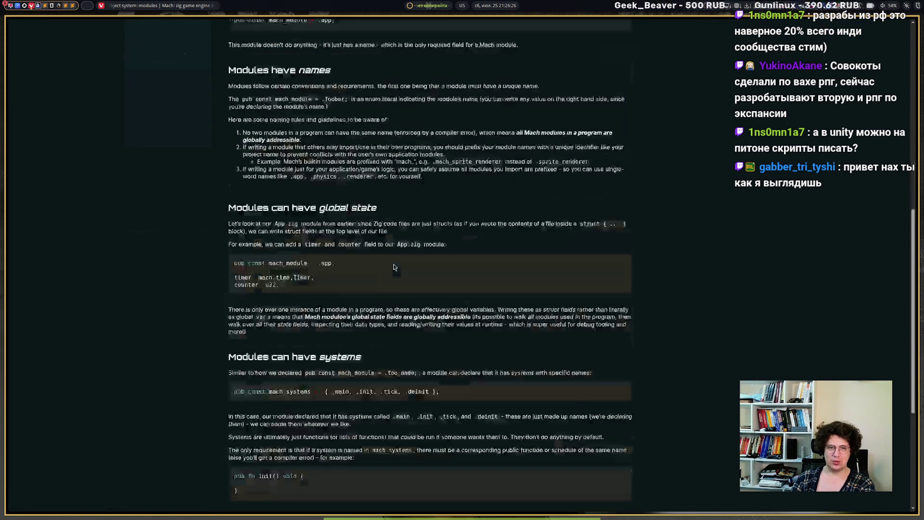
{"action": "scroll", "coordinate": [386, 263], "scroll_direction": "up", "scroll_amount": 15}
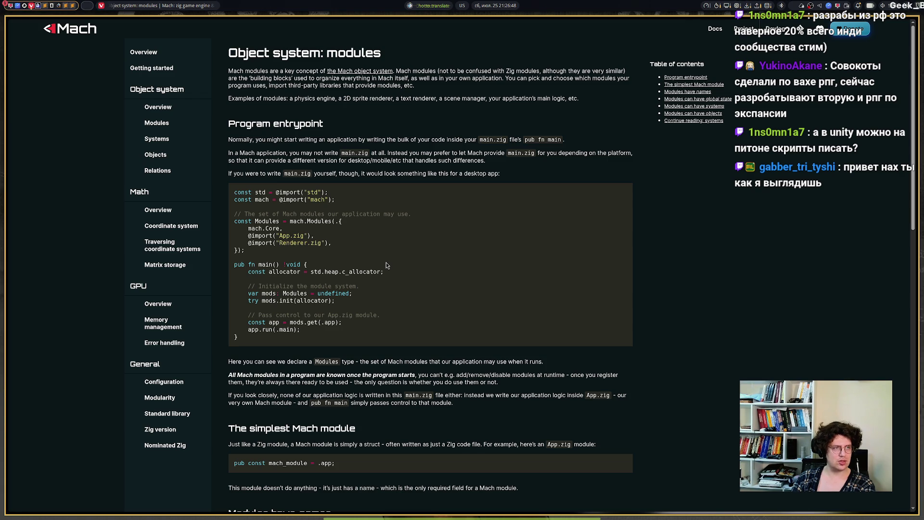
{"action": "scroll", "coordinate": [387, 269], "scroll_direction": "down", "scroll_amount": 1}
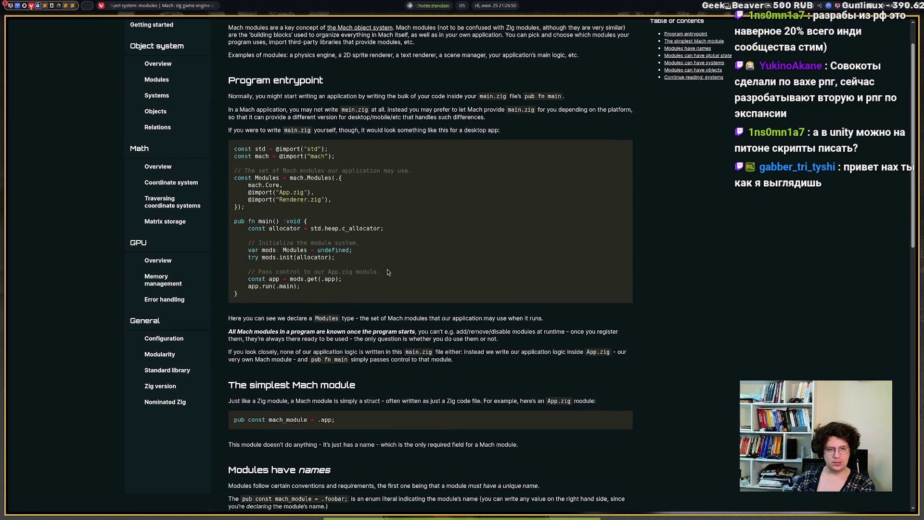
{"action": "scroll", "coordinate": [391, 276], "scroll_direction": "up", "scroll_amount": 1}
Step: Show and hide the tab panel, then close the Material tab
{"action": "key", "text": "F4"}
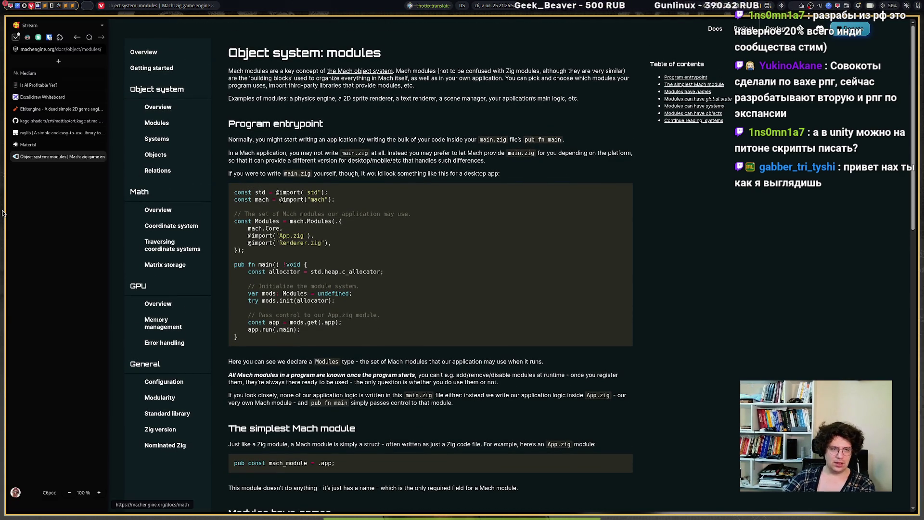
{"action": "key", "text": "F4"}
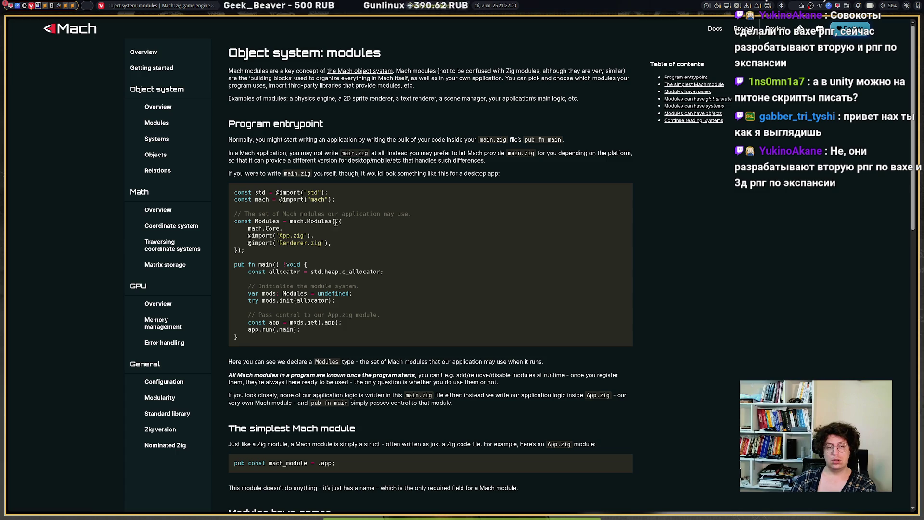
{"action": "mouse_move", "coordinate": [3, 212]}
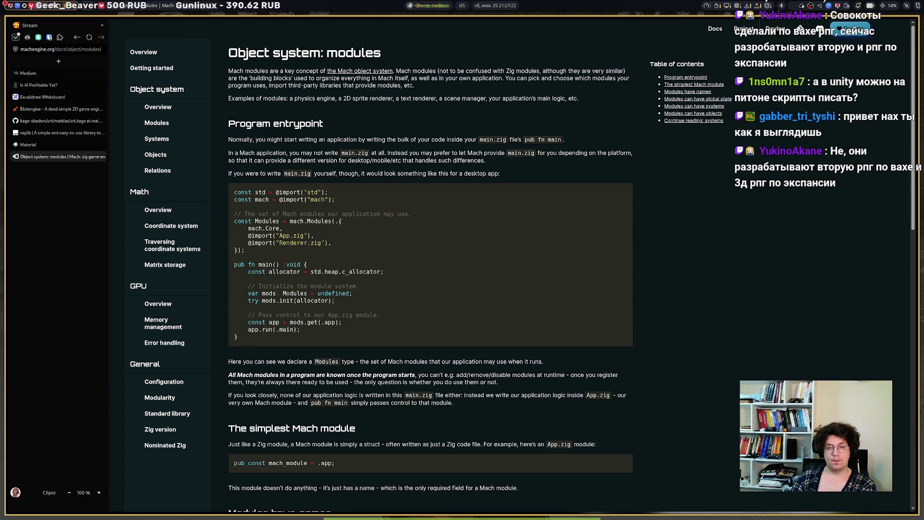
{"action": "middle_click", "coordinate": [29, 147]}
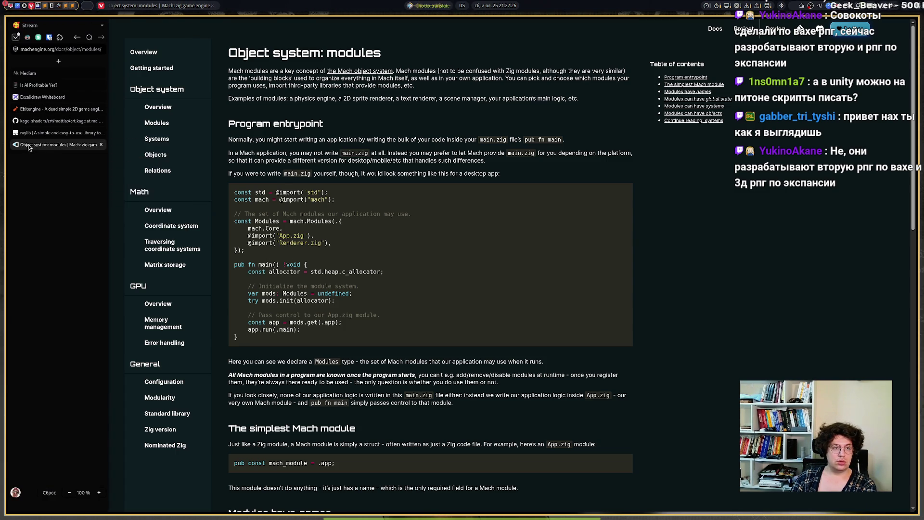
Step: Close the Mach modules documentation tab and start a new tab
{"action": "middle_click", "coordinate": [28, 147]}
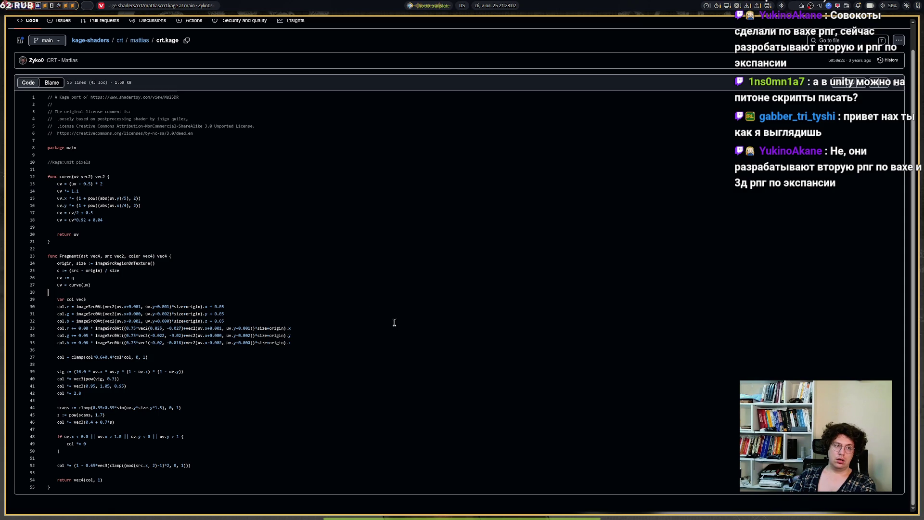
{"action": "mouse_move", "coordinate": [6, 145]}
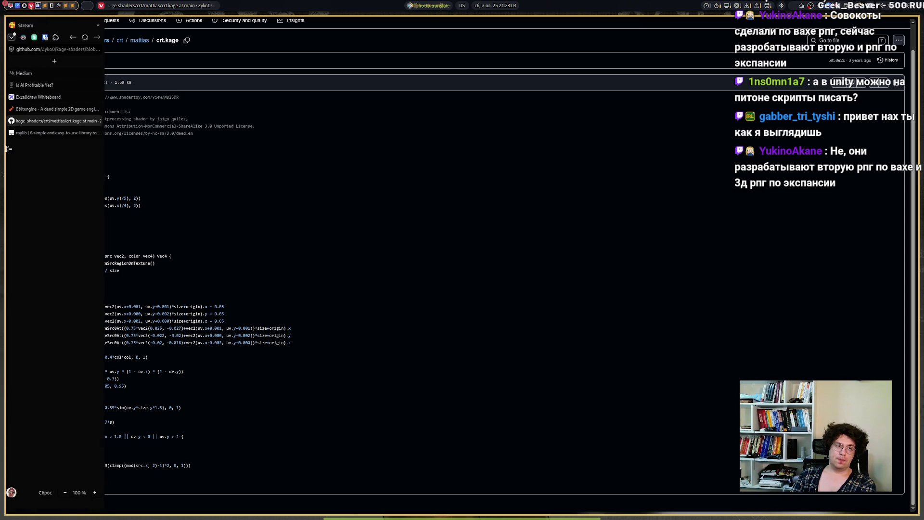
{"action": "left_click", "coordinate": [61, 60]}
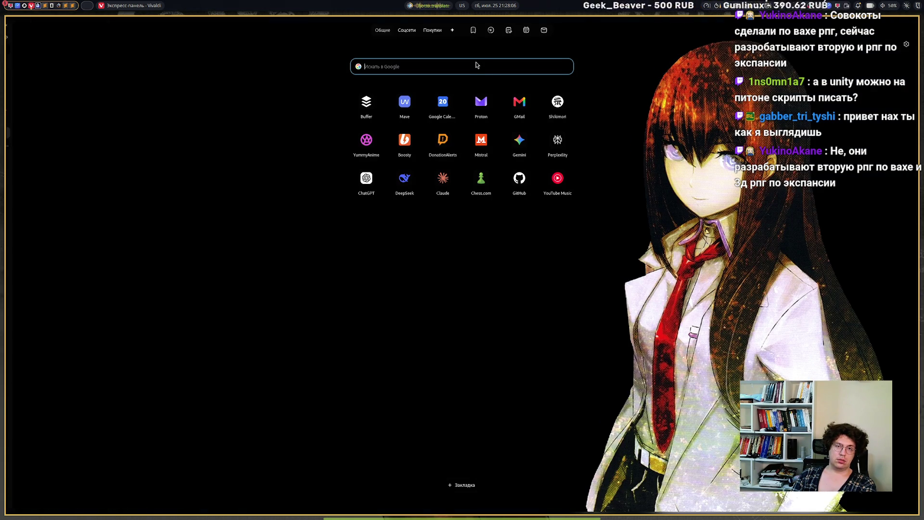
Step: Search Google for 'odin raylib platforms' and open the No-engine gamedev using Odin + Raylib article
{"action": "type", "text": "o"}
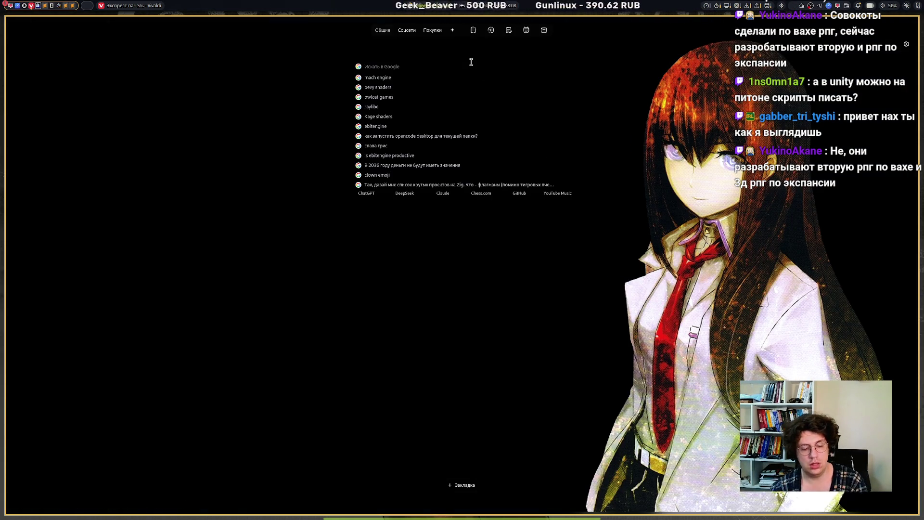
{"action": "type", "text": "din raylib"}
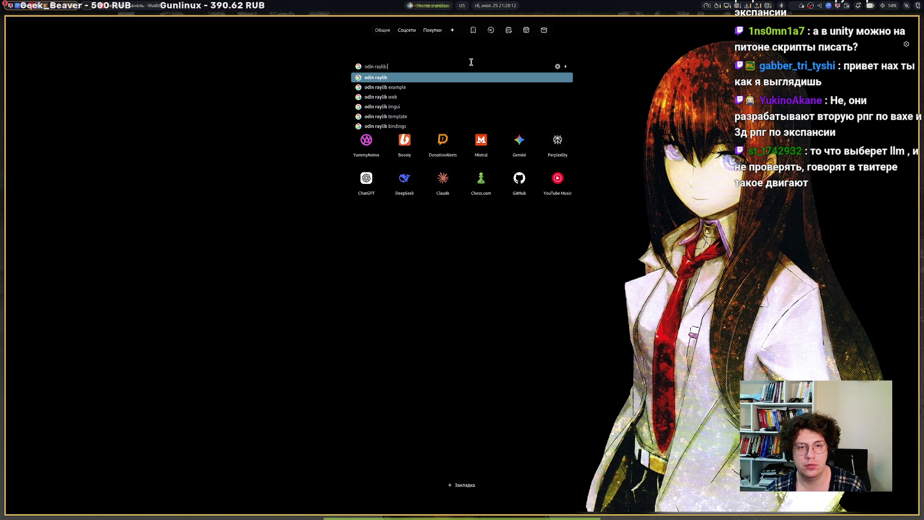
{"action": "type", "text": " platfo"}
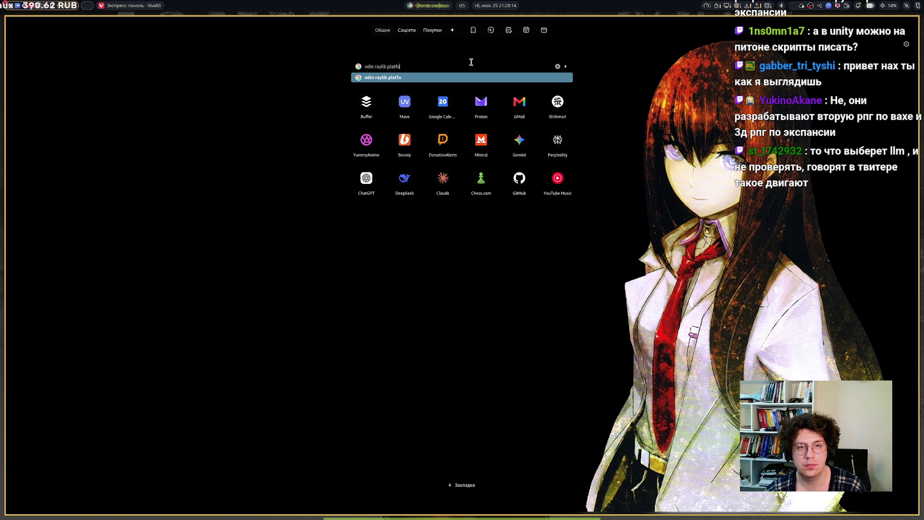
{"action": "type", "text": "rms"}
{"action": "key", "text": "Return"}
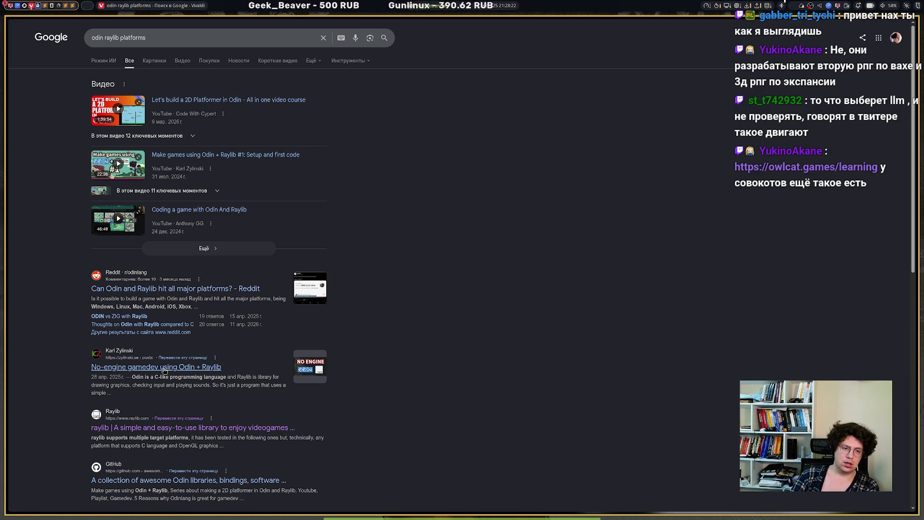
{"action": "left_click", "coordinate": [164, 366]}
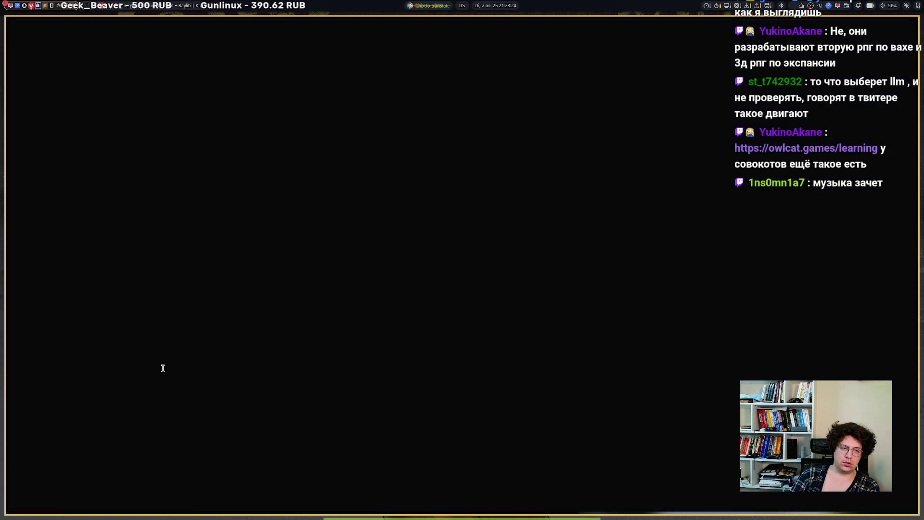
Step: Read the Odin + Raylib article from Getting started down to the CAT & ONION trailer
{"action": "scroll", "coordinate": [277, 314], "scroll_direction": "down", "scroll_amount": 5}
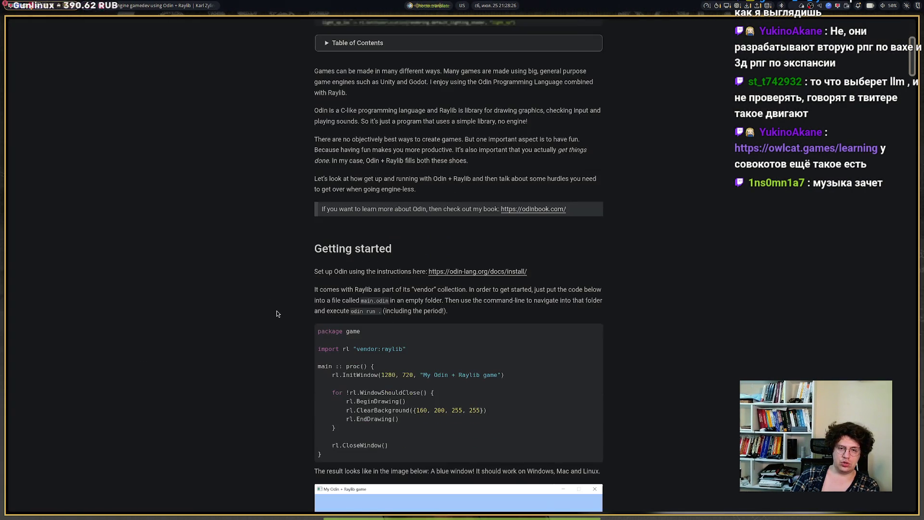
{"action": "scroll", "coordinate": [277, 313], "scroll_direction": "down", "scroll_amount": 8}
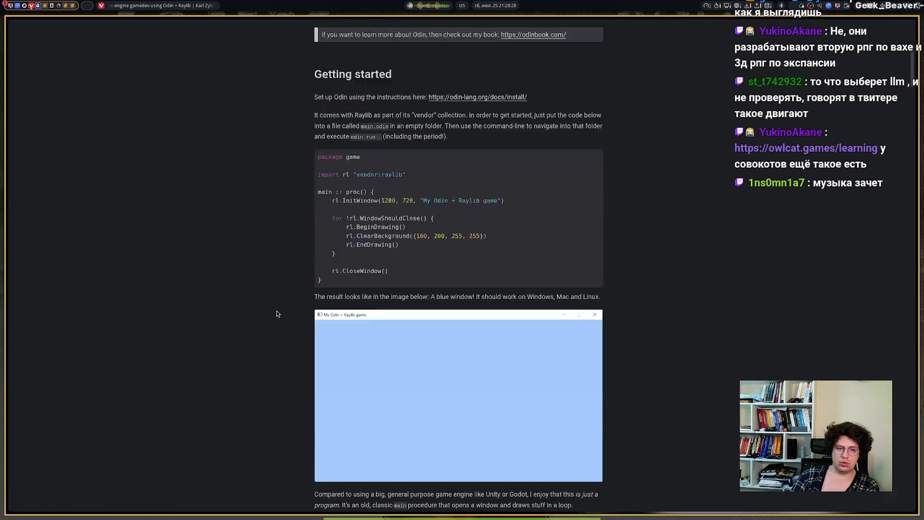
{"action": "scroll", "coordinate": [278, 313], "scroll_direction": "down", "scroll_amount": 7}
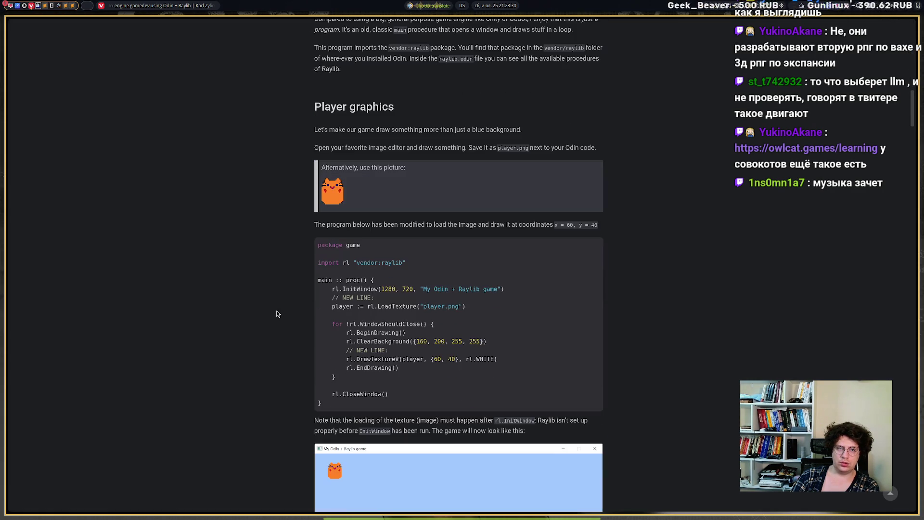
{"action": "scroll", "coordinate": [277, 313], "scroll_direction": "up", "scroll_amount": 9}
{"action": "scroll", "coordinate": [277, 313], "scroll_direction": "down", "scroll_amount": 15}
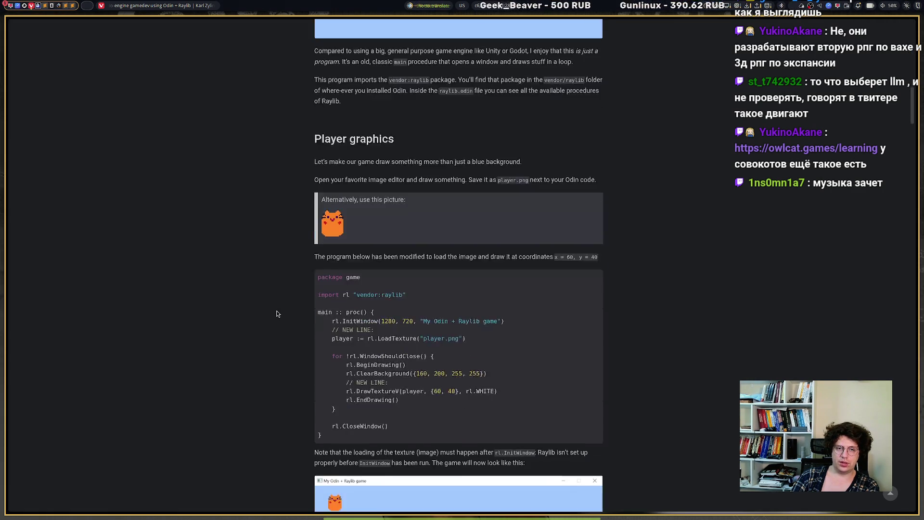
{"action": "scroll", "coordinate": [278, 313], "scroll_direction": "down", "scroll_amount": 7}
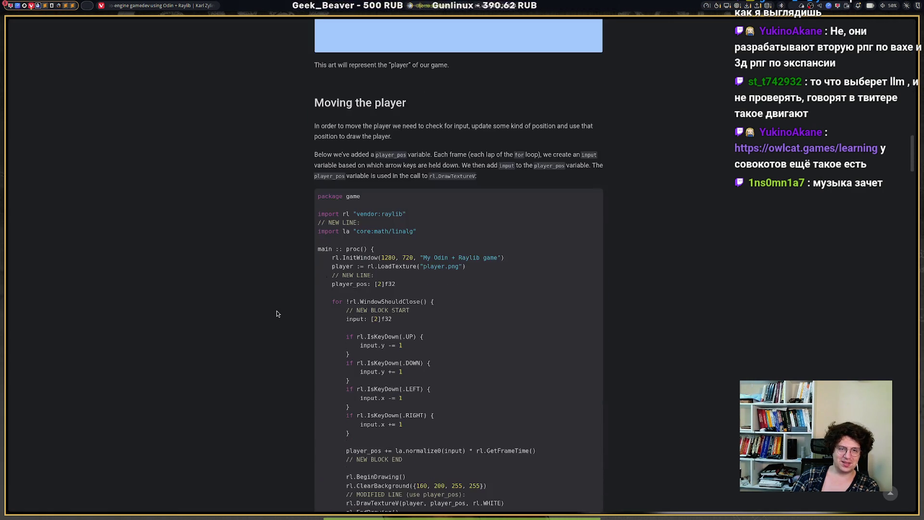
{"action": "scroll", "coordinate": [278, 313], "scroll_direction": "down", "scroll_amount": 11}
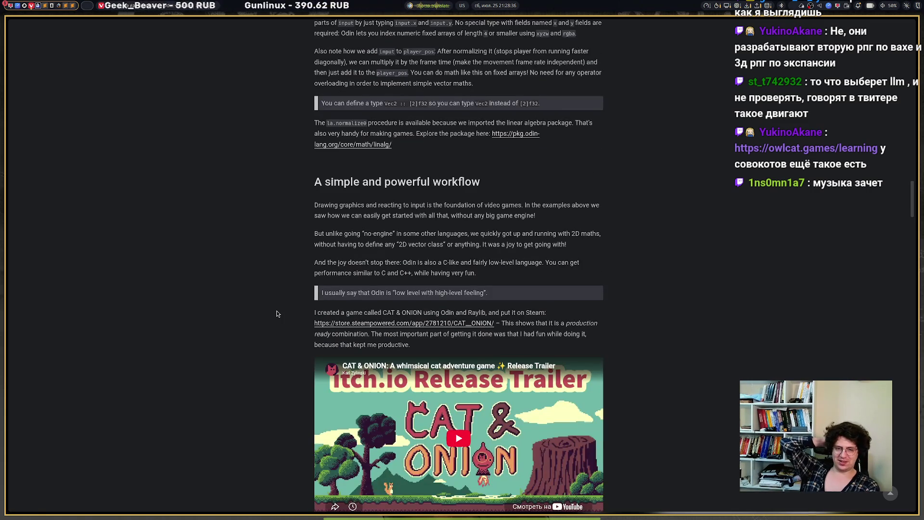
{"action": "scroll", "coordinate": [277, 314], "scroll_direction": "down", "scroll_amount": 2}
{"action": "scroll", "coordinate": [277, 314], "scroll_direction": "up", "scroll_amount": 2}
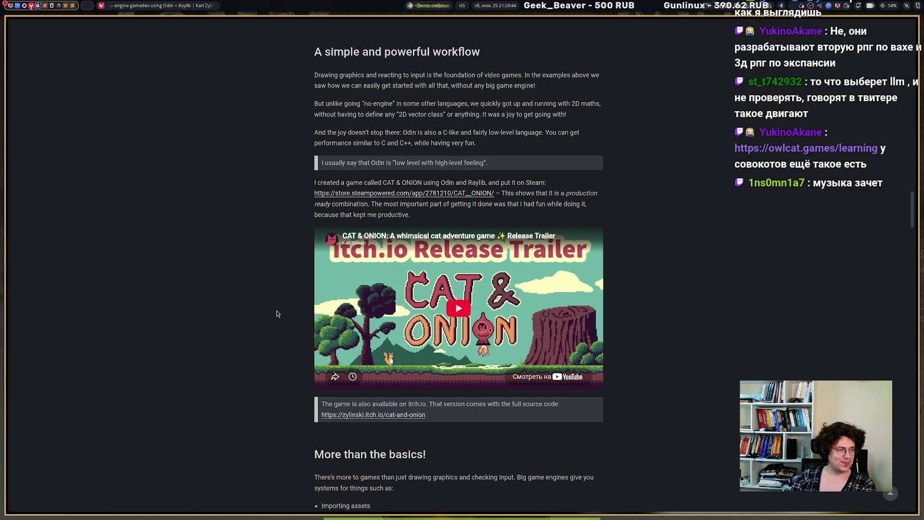
Step: Open a new blank browser tab from the tab sidebar
{"action": "mouse_move", "coordinate": [6, 313]}
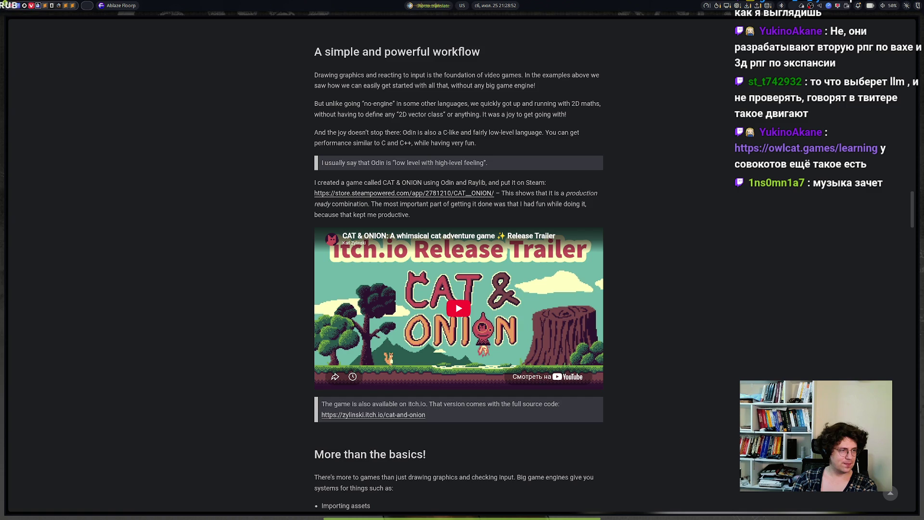
{"action": "mouse_move", "coordinate": [5, 212]}
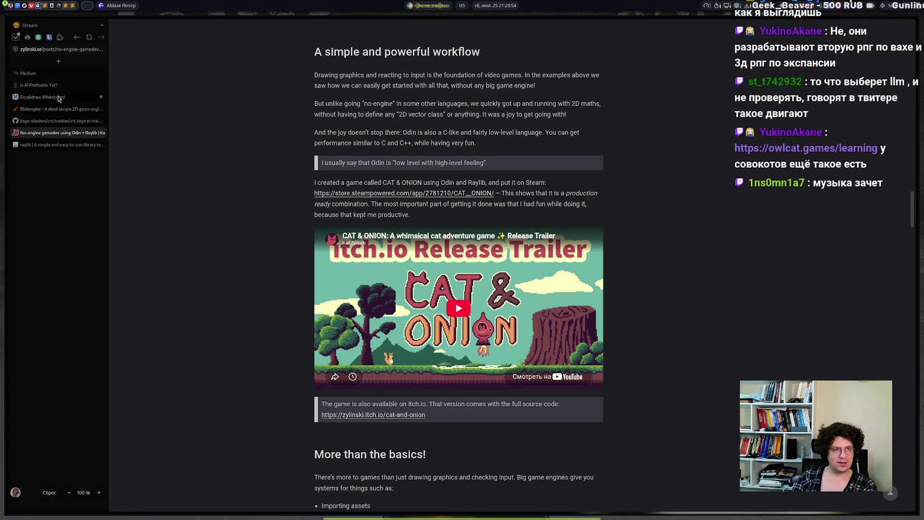
{"action": "left_click", "coordinate": [58, 62]}
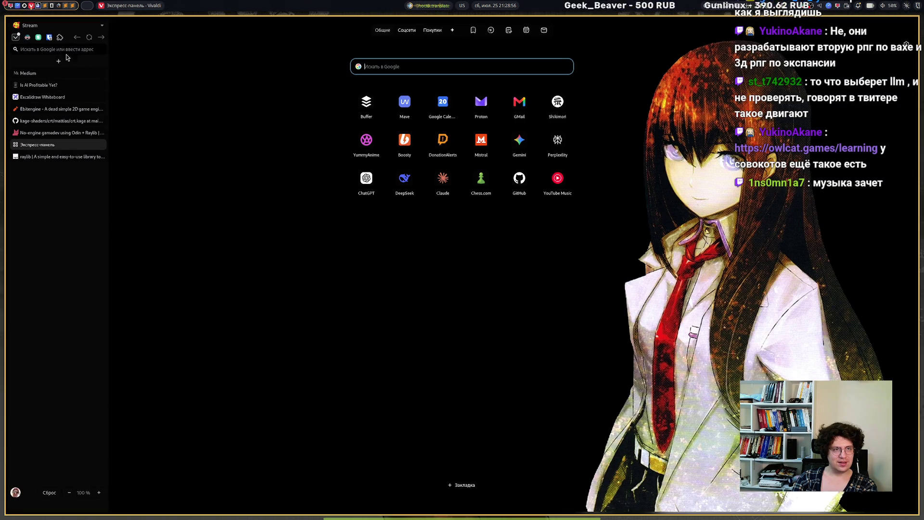
Step: Load owlcat.games/learning and browse its recommended books and channels
{"action": "type", "text": "https://owlcat.games/learning"}
{"action": "key", "text": "Return"}
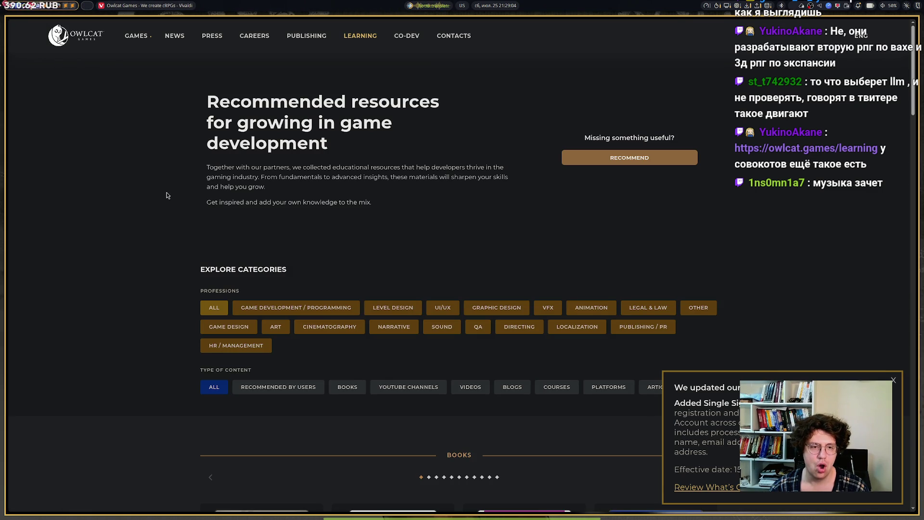
{"action": "scroll", "coordinate": [167, 195], "scroll_direction": "down", "scroll_amount": 3}
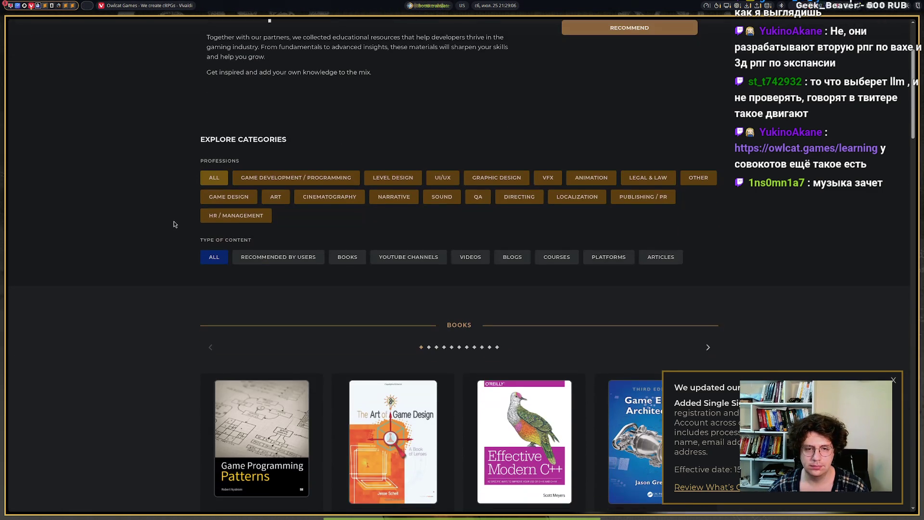
{"action": "scroll", "coordinate": [177, 307], "scroll_direction": "down", "scroll_amount": 5}
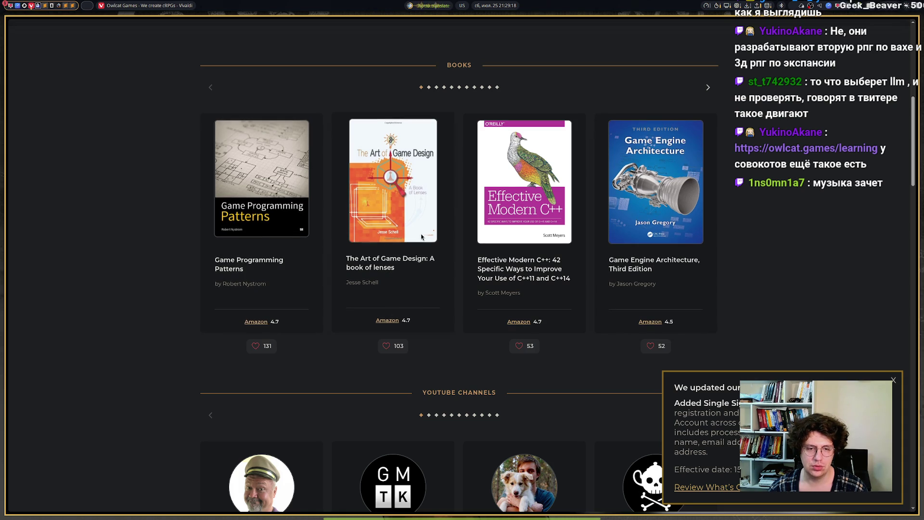
{"action": "scroll", "coordinate": [128, 255], "scroll_direction": "down", "scroll_amount": 5}
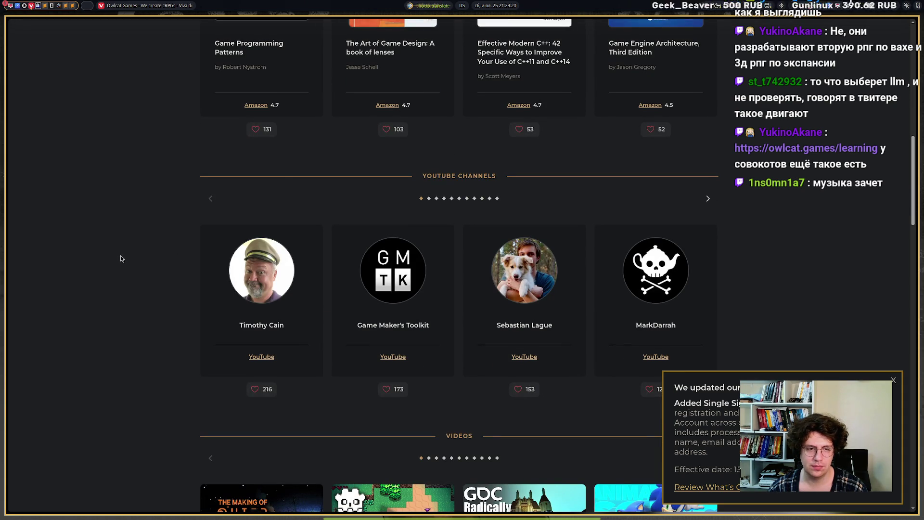
{"action": "scroll", "coordinate": [120, 255], "scroll_direction": "down", "scroll_amount": 3}
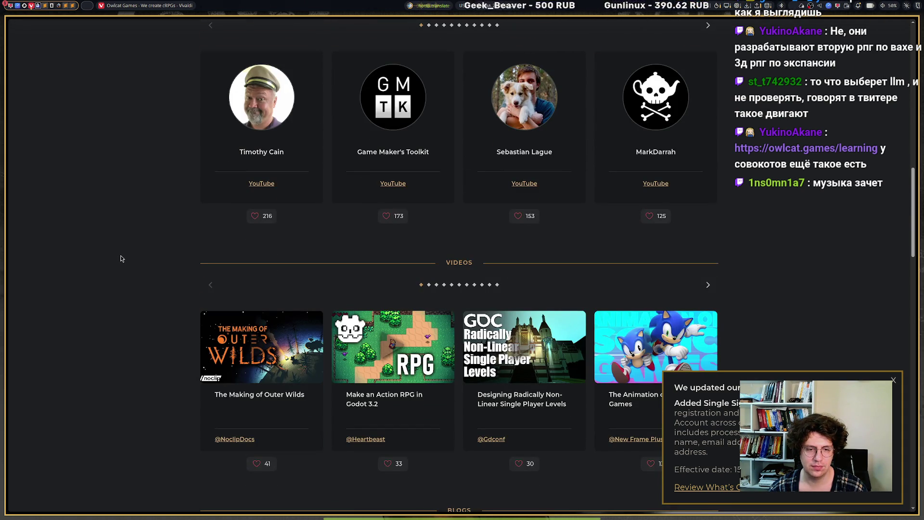
Step: Scroll further down the learning page to the Videos carousel
{"action": "scroll", "coordinate": [121, 258], "scroll_direction": "down", "scroll_amount": 2}
{"action": "scroll", "coordinate": [121, 258], "scroll_direction": "down", "scroll_amount": 1}
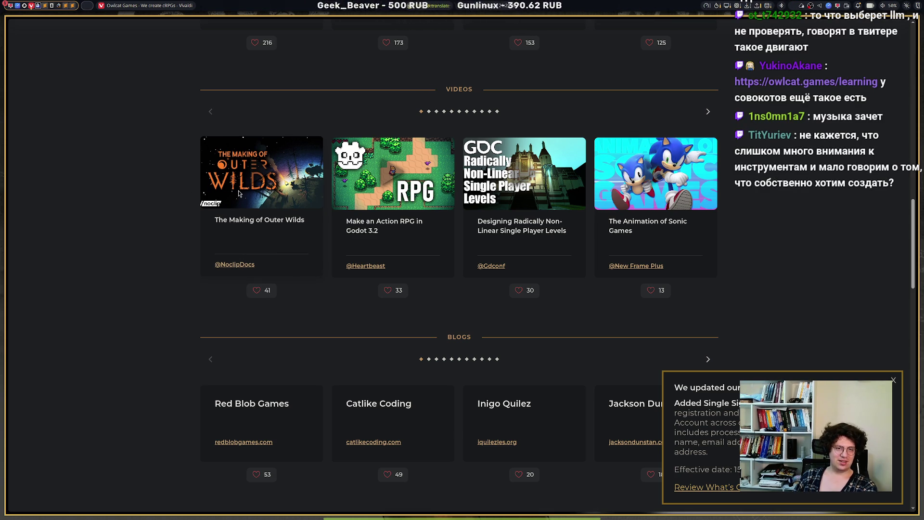
{"action": "scroll", "coordinate": [242, 193], "scroll_direction": "down", "scroll_amount": 4}
{"action": "scroll", "coordinate": [235, 216], "scroll_direction": "up", "scroll_amount": 5}
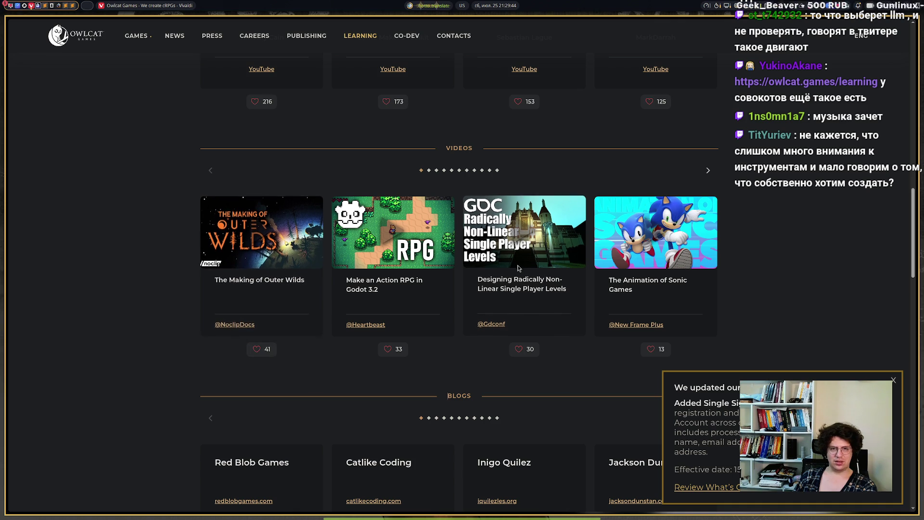
{"action": "scroll", "coordinate": [77, 322], "scroll_direction": "up", "scroll_amount": 3}
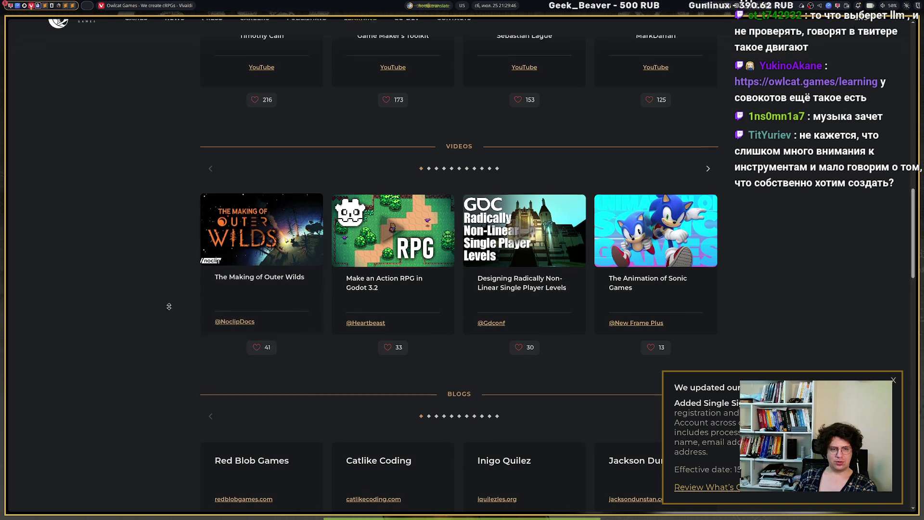
{"action": "scroll", "coordinate": [190, 330], "scroll_direction": "down", "scroll_amount": 3}
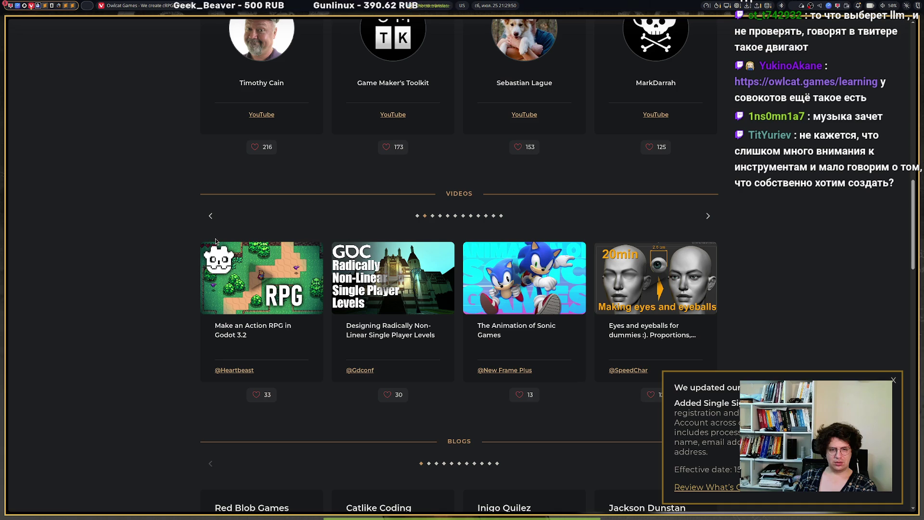
{"action": "scroll", "coordinate": [215, 240], "scroll_direction": "down", "scroll_amount": 1}
{"action": "scroll", "coordinate": [241, 270], "scroll_direction": "left", "scroll_amount": 2}
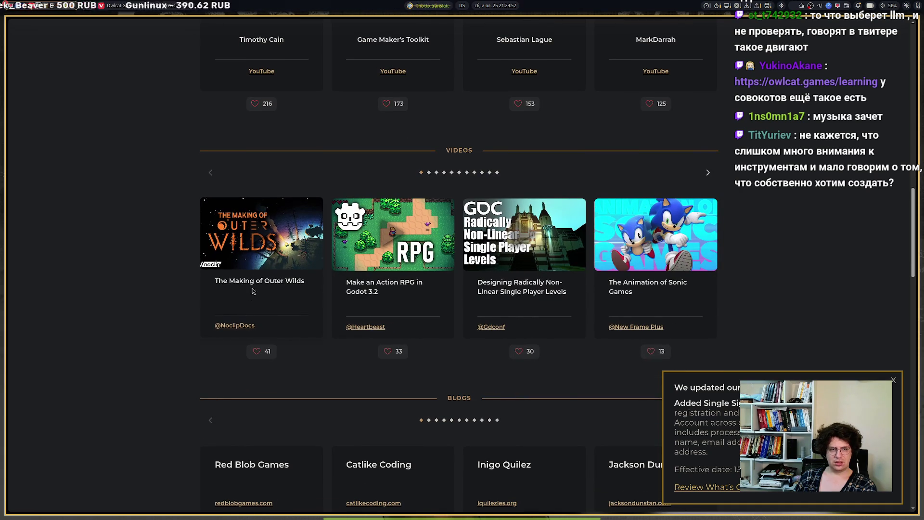
Step: Open The Making of Outer Wilds video in its own tab, then return to Owlcat Games
{"action": "left_click", "coordinate": [227, 327]}
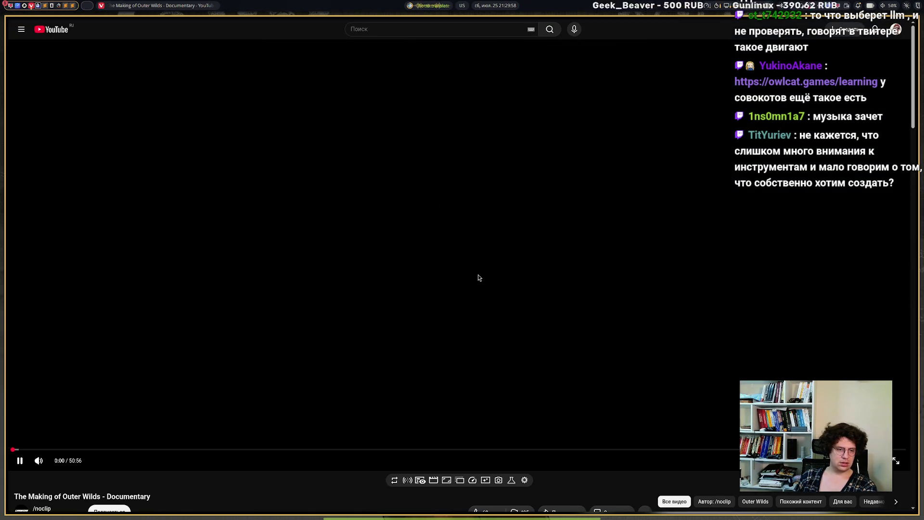
{"action": "mouse_move", "coordinate": [3, 63]}
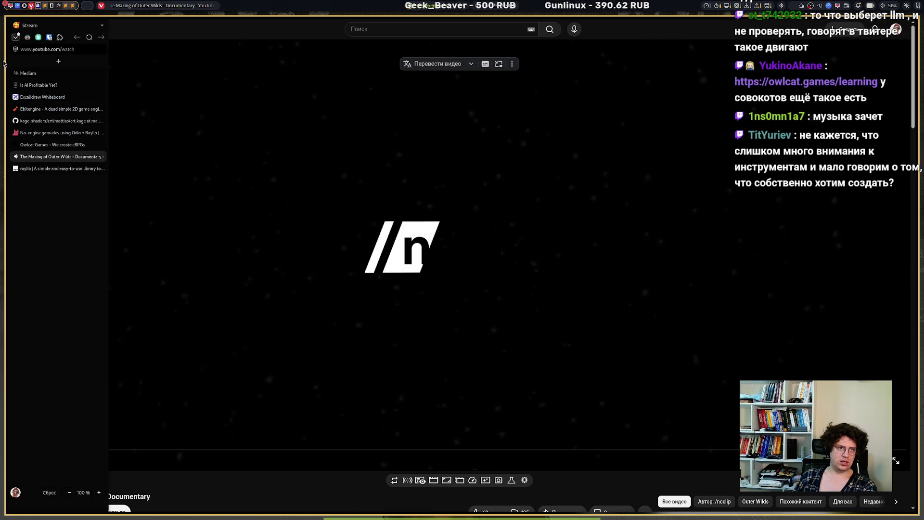
{"action": "left_click", "coordinate": [37, 145]}
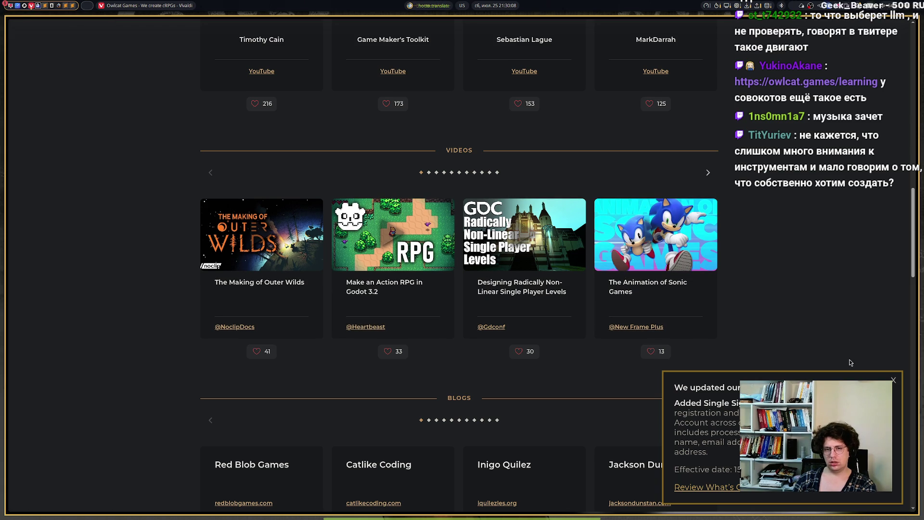
Step: Dismiss the 'We updated our...' notice and scroll the learning page to its Books section
{"action": "left_click", "coordinate": [894, 382]}
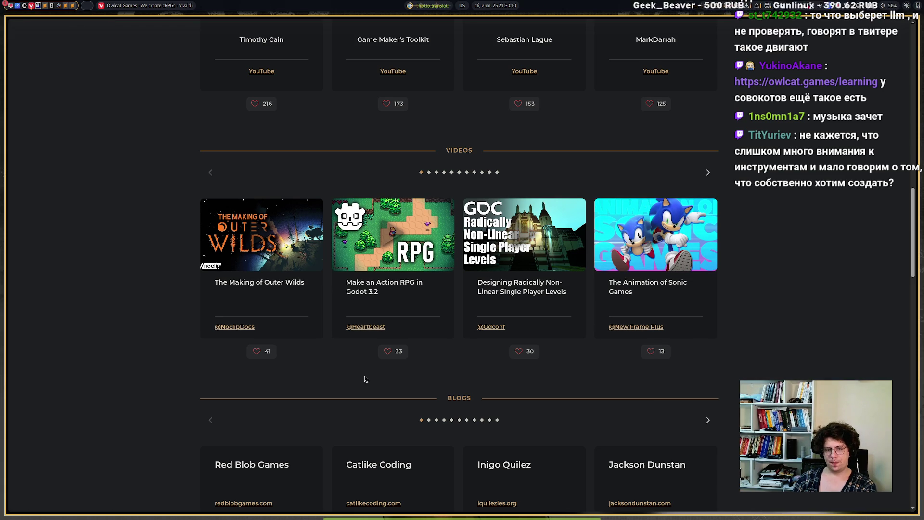
{"action": "scroll", "coordinate": [126, 299], "scroll_direction": "down", "scroll_amount": 3}
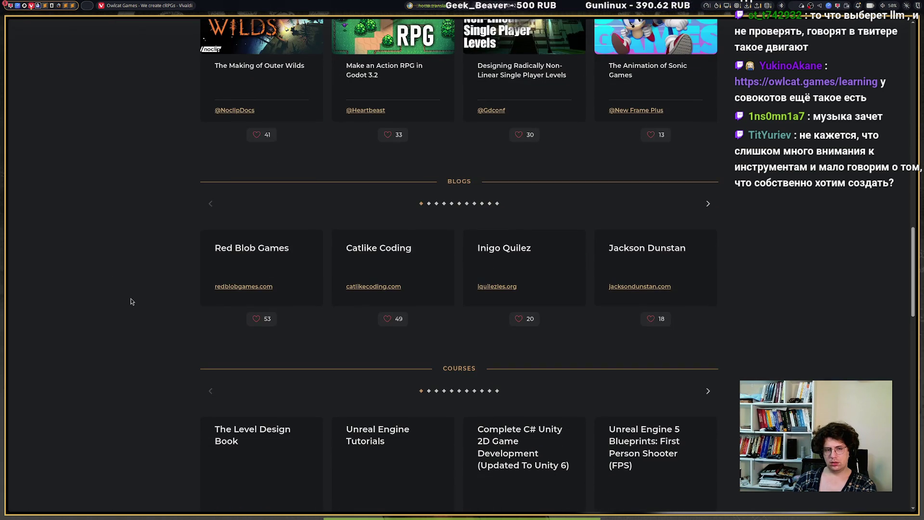
{"action": "scroll", "coordinate": [130, 301], "scroll_direction": "down", "scroll_amount": 6}
{"action": "scroll", "coordinate": [131, 301], "scroll_direction": "up", "scroll_amount": 15}
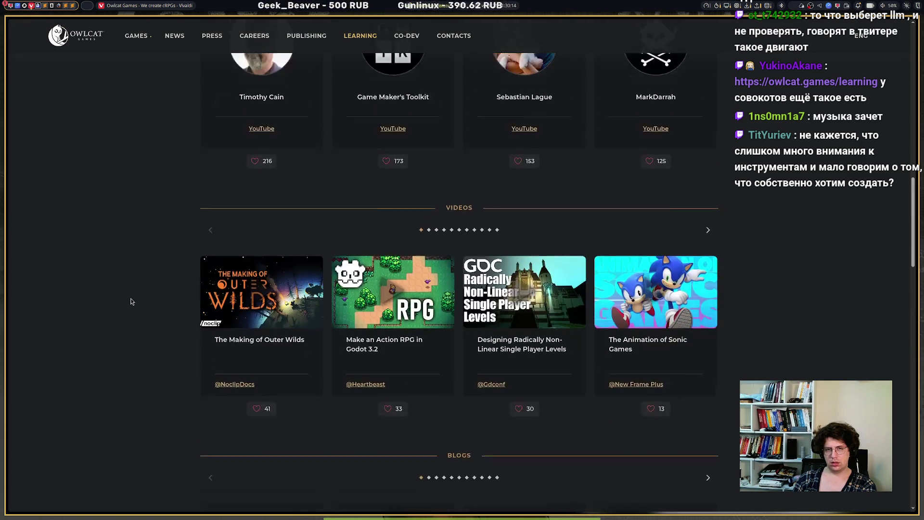
{"action": "scroll", "coordinate": [131, 302], "scroll_direction": "up", "scroll_amount": 6}
{"action": "scroll", "coordinate": [131, 302], "scroll_direction": "down", "scroll_amount": 2}
{"action": "scroll", "coordinate": [131, 302], "scroll_direction": "up", "scroll_amount": 2}
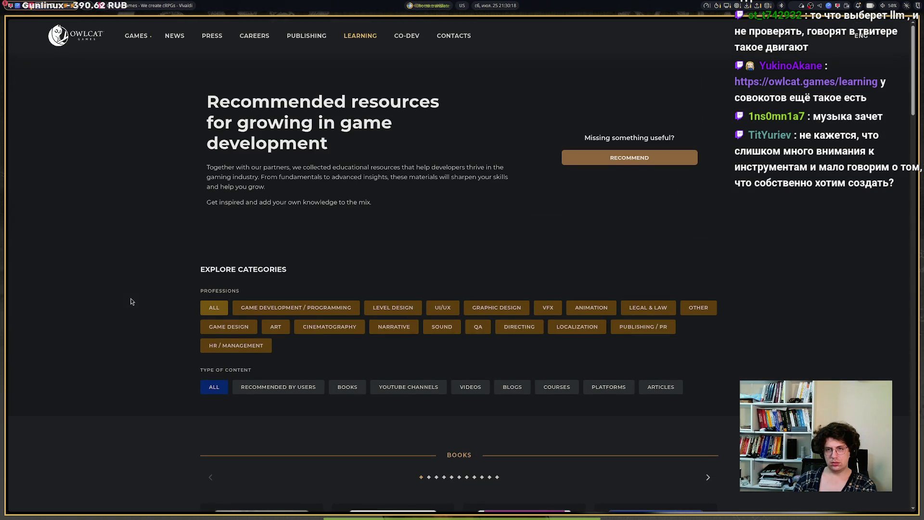
{"action": "scroll", "coordinate": [131, 302], "scroll_direction": "down", "scroll_amount": 5}
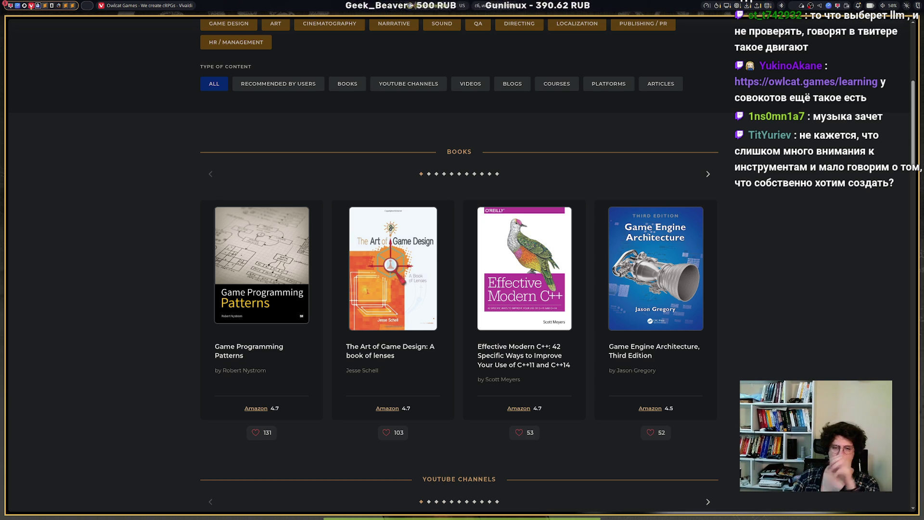
Step: In the Excalidraw tier list, add a '1. Metal Slack' text note on empty canvas
{"action": "mouse_move", "coordinate": [9, 92]}
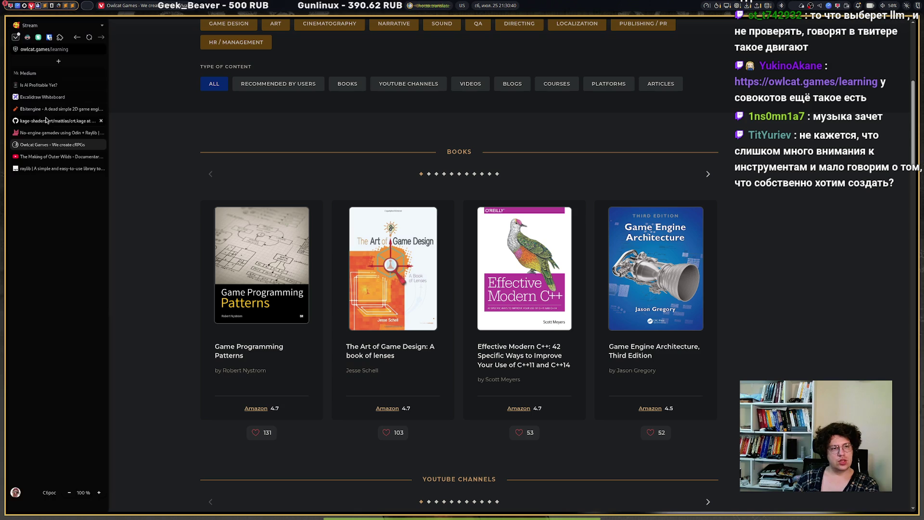
{"action": "left_click", "coordinate": [38, 96]}
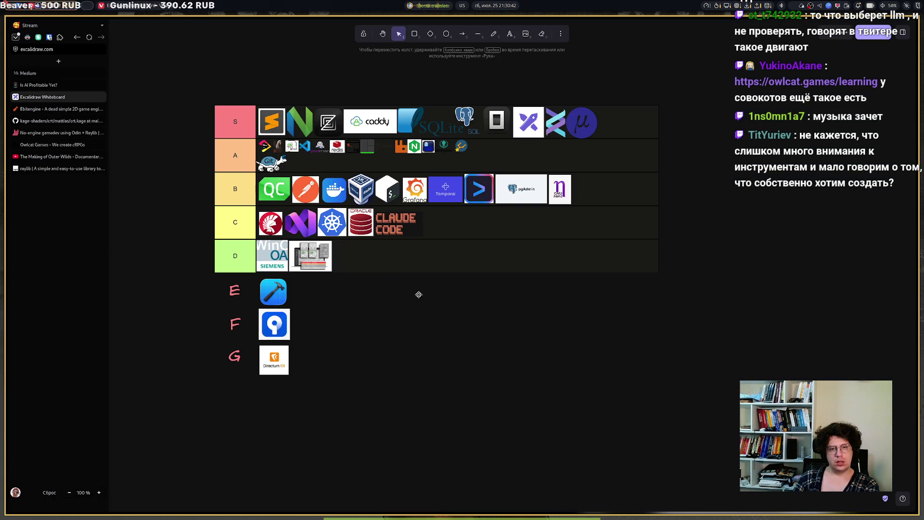
{"action": "left_click_drag", "start_coordinate": [435, 370], "coordinate": [435, 115]}
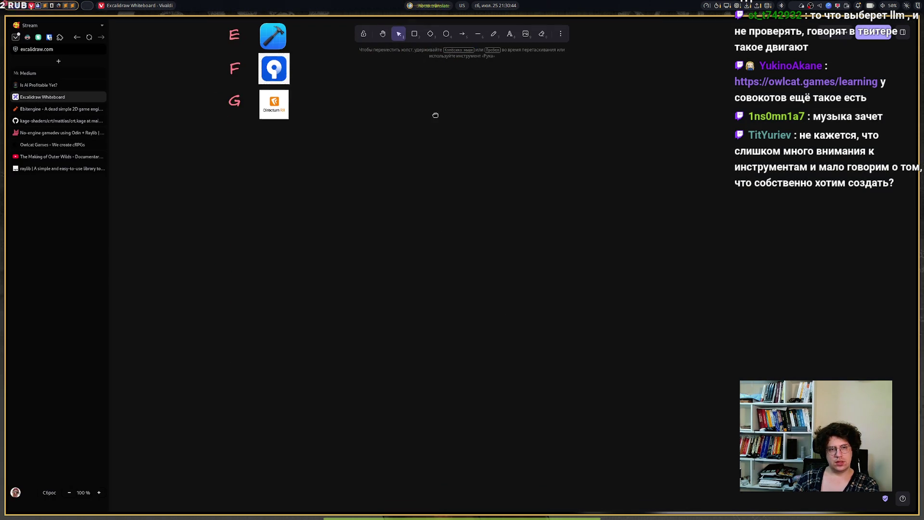
{"action": "left_click_drag", "start_coordinate": [467, 348], "coordinate": [463, 224]}
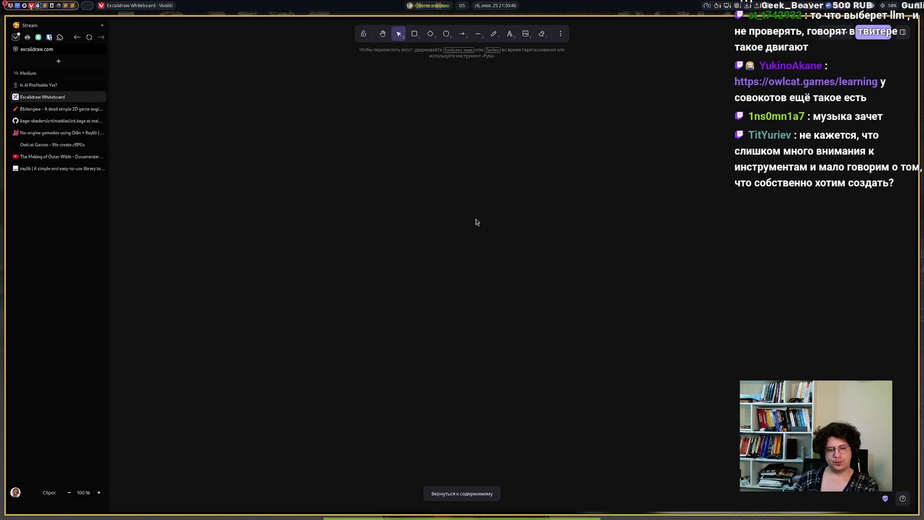
{"action": "double_click", "coordinate": [330, 180]}
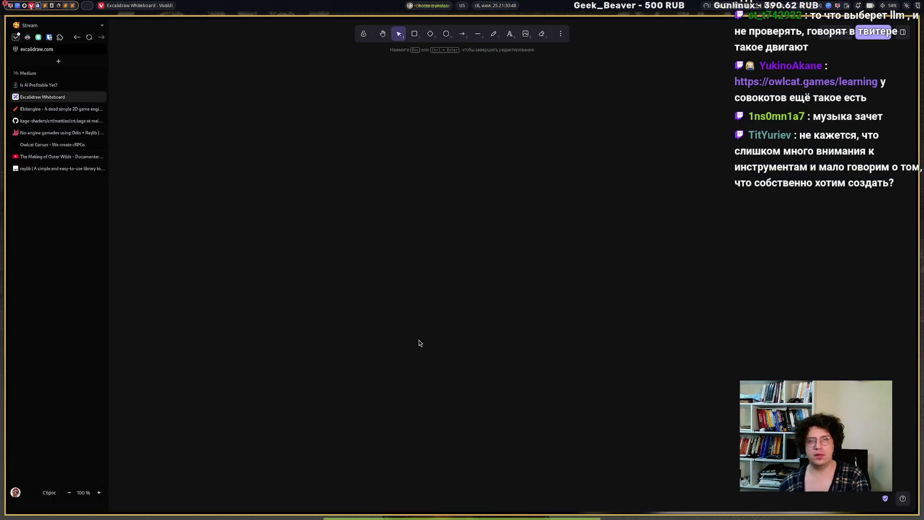
{"action": "type", "text": "1. "}
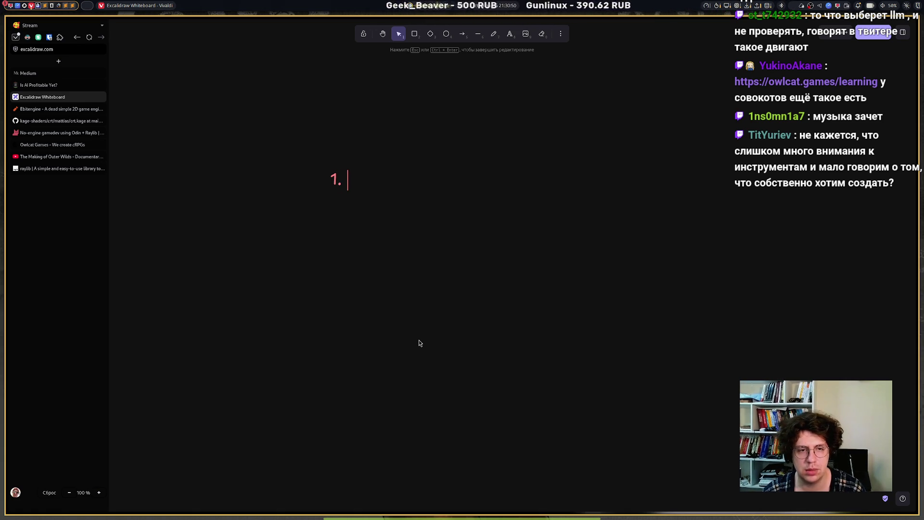
{"action": "type", "text": "Metal Slack"}
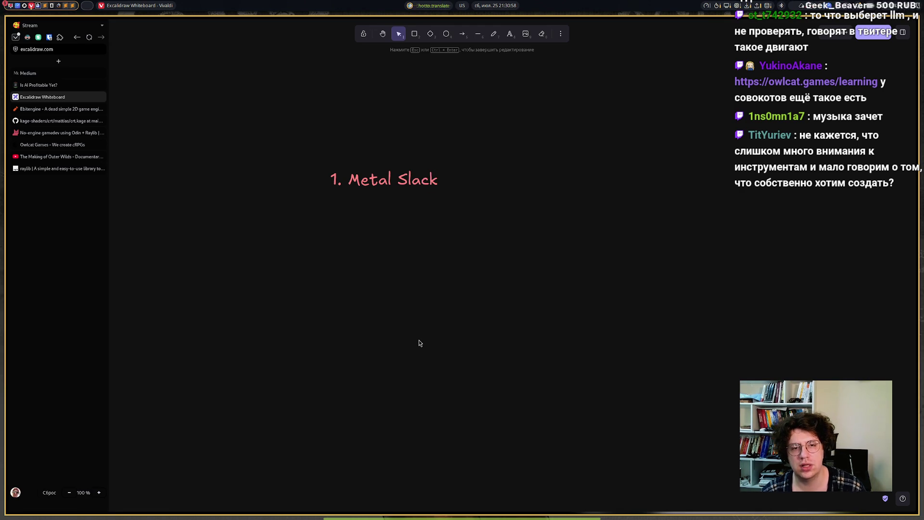
{"action": "key", "text": "F4"}
Step: Search Google for 'Metal Slack' using the note's selected text
{"action": "left_click_drag", "start_coordinate": [437, 180], "coordinate": [349, 181]}
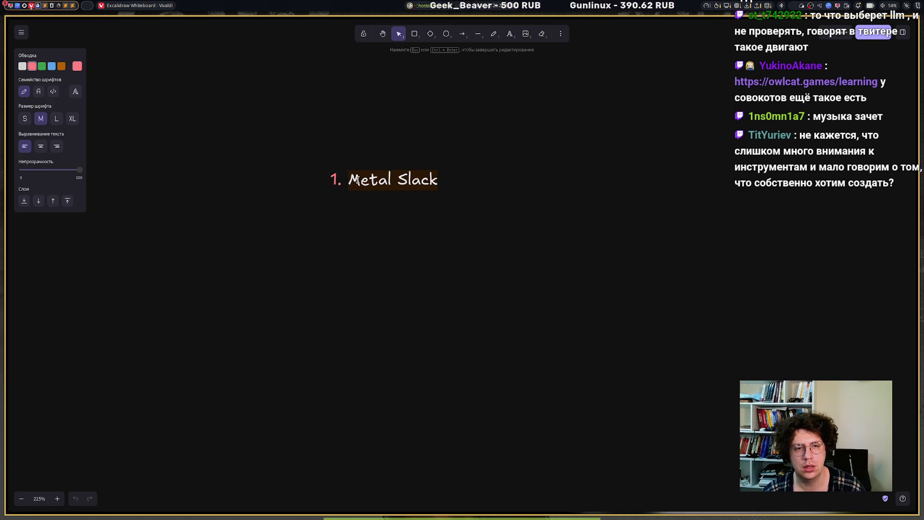
{"action": "right_click", "coordinate": [359, 179]}
{"action": "left_click", "coordinate": [409, 327]}
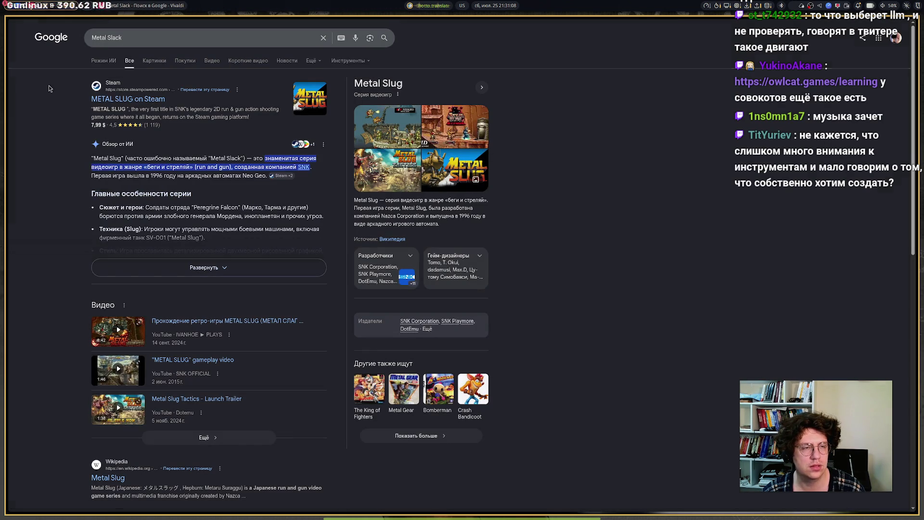
Step: Correct the search query to 'Metal Slug' and show its image results
{"action": "left_click", "coordinate": [137, 42]}
{"action": "key", "text": "BackSpace"}
{"action": "key", "text": "BackSpace"}
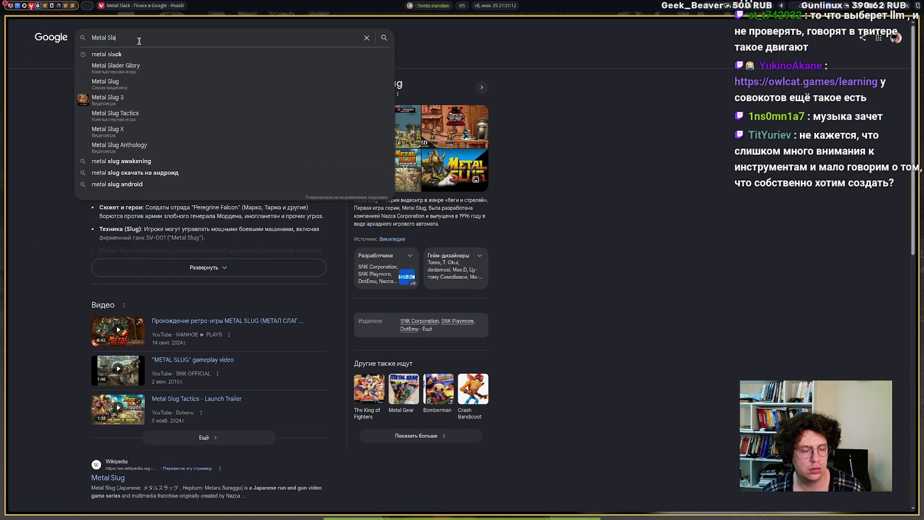
{"action": "type", "text": "g"}
{"action": "key", "text": "Down"}
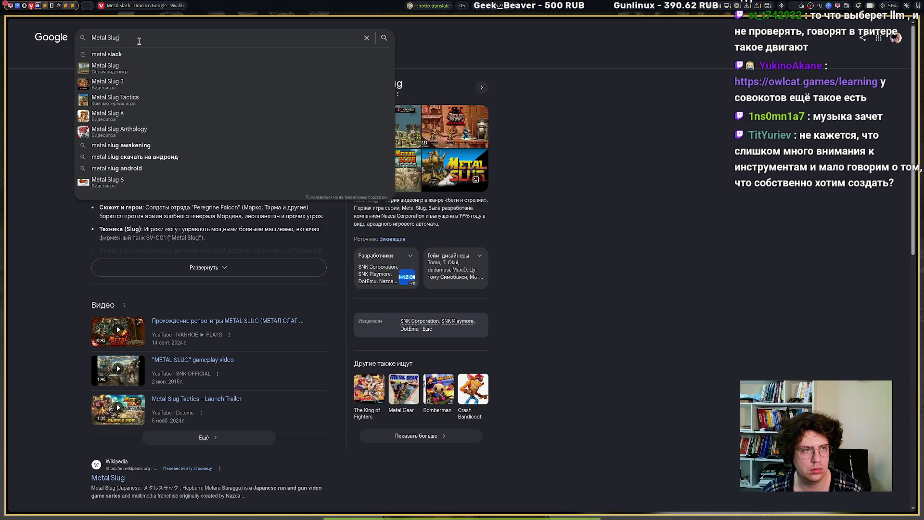
{"action": "key", "text": "Return"}
{"action": "left_click", "coordinate": [143, 62]}
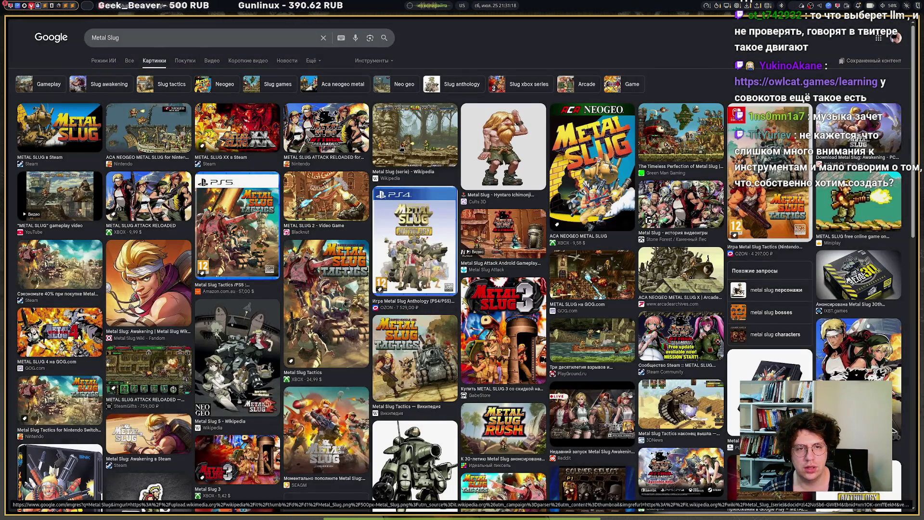
Step: Preview the Metal Slug Wikipedia and METAL SLUG 2 images, then reopen the Excalidraw note for editing
{"action": "left_click", "coordinate": [415, 137]}
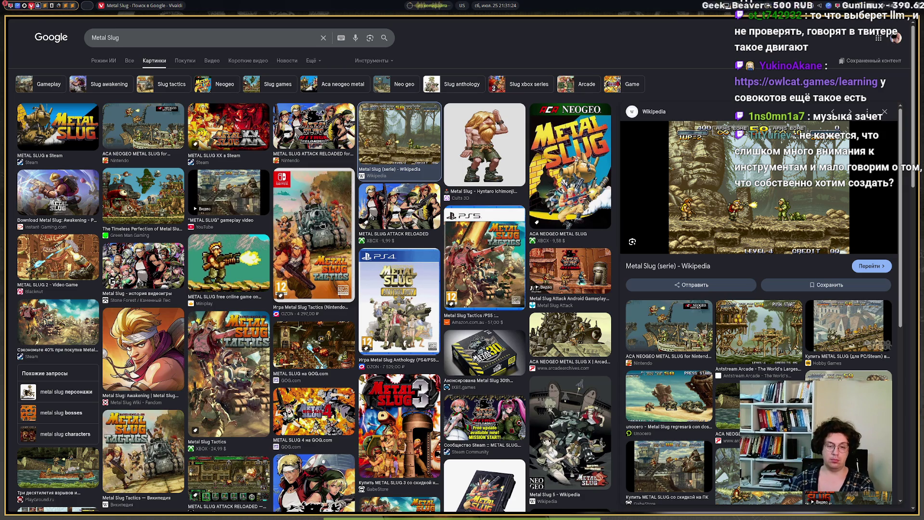
{"action": "left_click", "coordinate": [72, 268]}
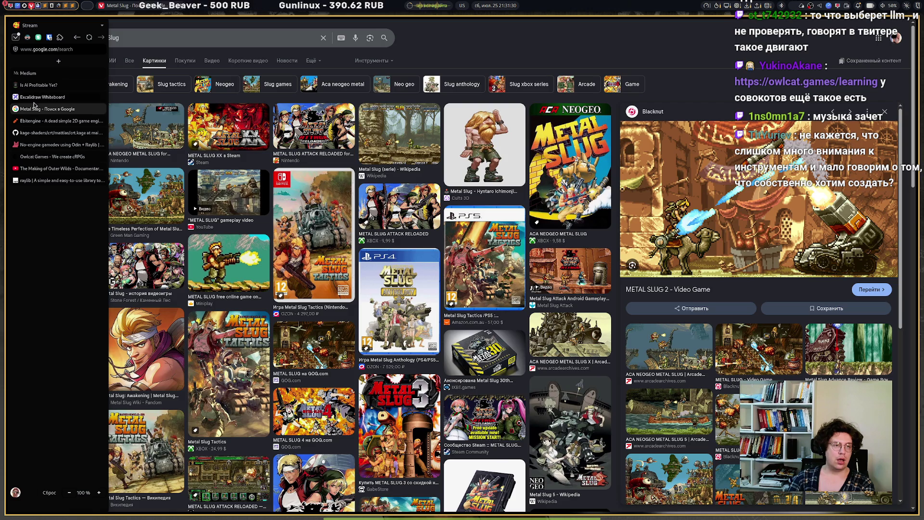
{"action": "left_click", "coordinate": [35, 98]}
{"action": "double_click", "coordinate": [435, 182]}
Step: Fix the first line to '1. Metal Slug', then add '2. Diabloid' and a blank '3.' line
{"action": "left_click", "coordinate": [435, 182]}
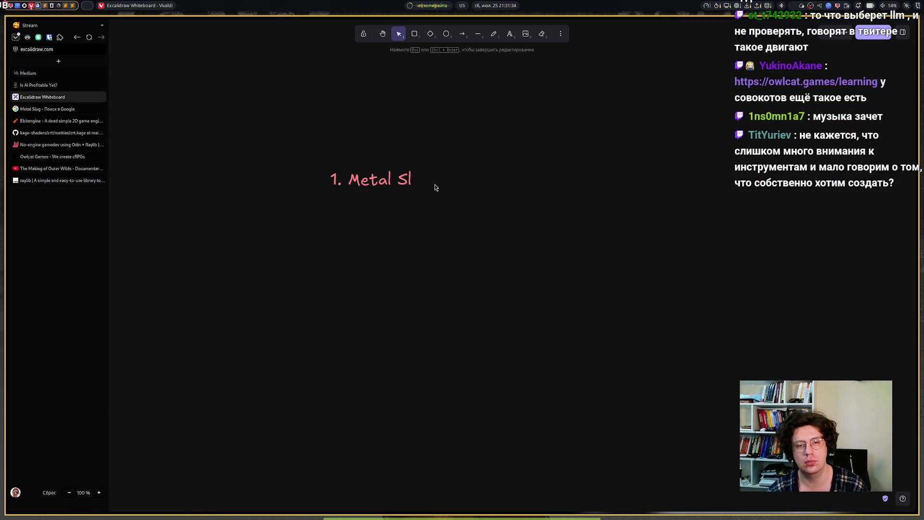
{"action": "type", "text": "ug"}
{"action": "key", "text": "Return"}
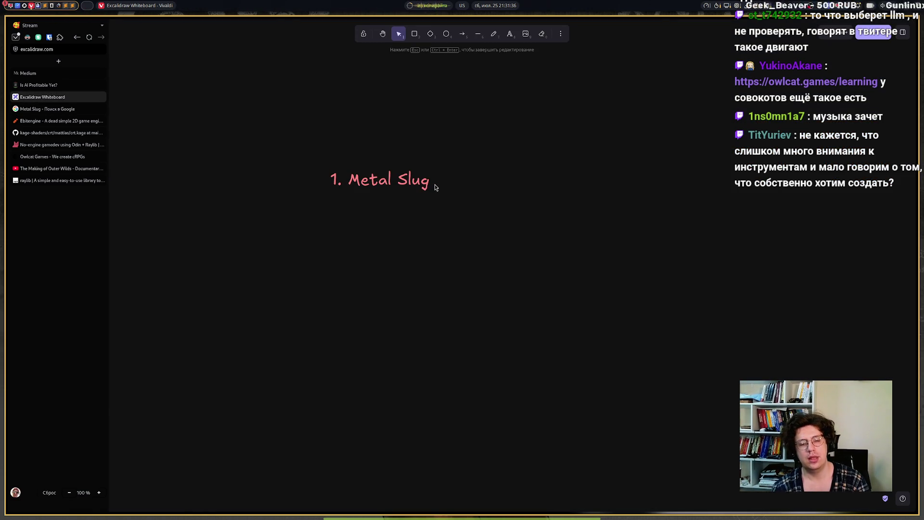
{"action": "type", "text": "2."}
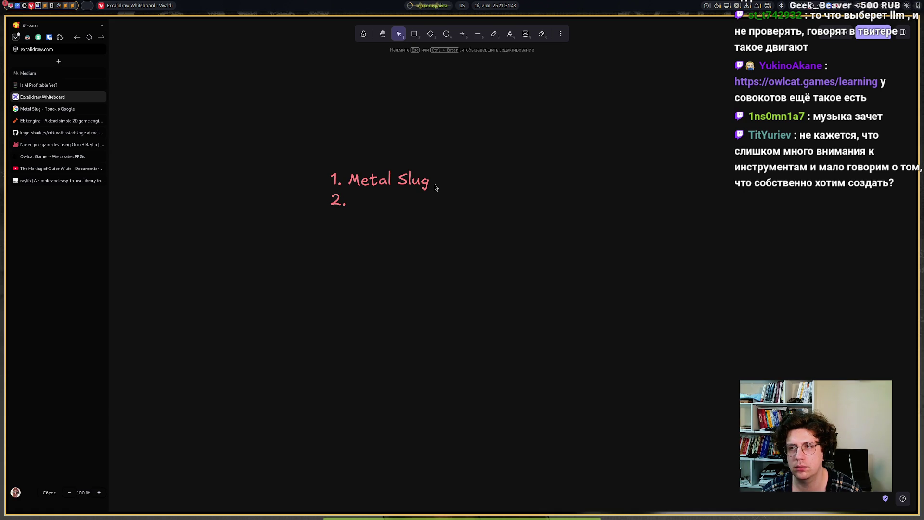
{"action": "type", "text": "Diabloid"}
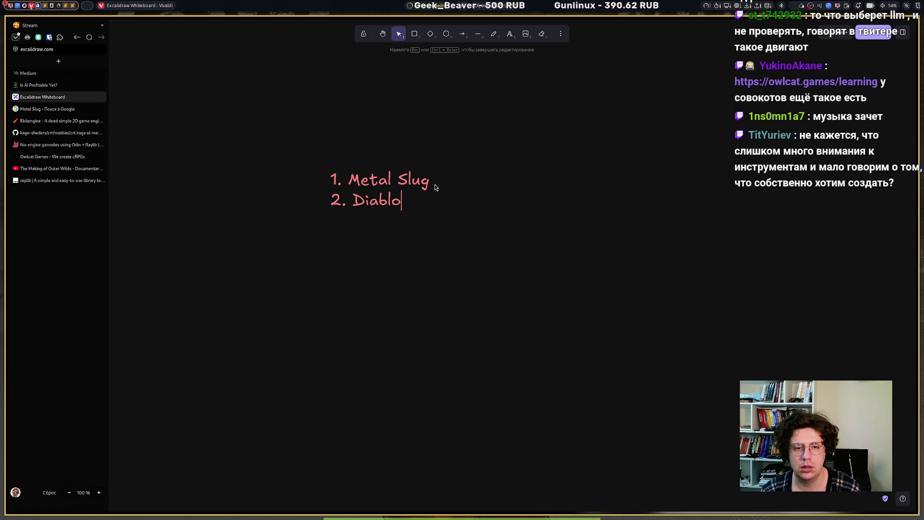
{"action": "key", "text": "Return"}
{"action": "type", "text": "3."}
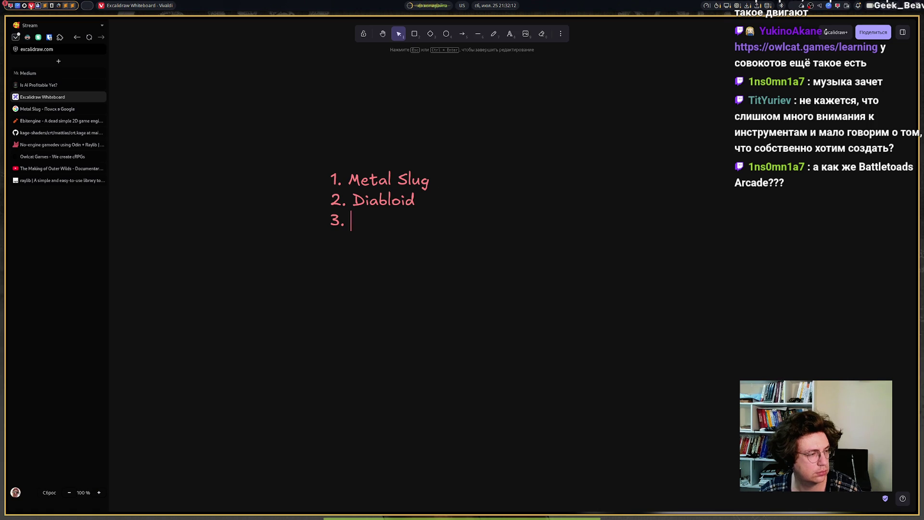
{"action": "left_click", "coordinate": [826, 32]}
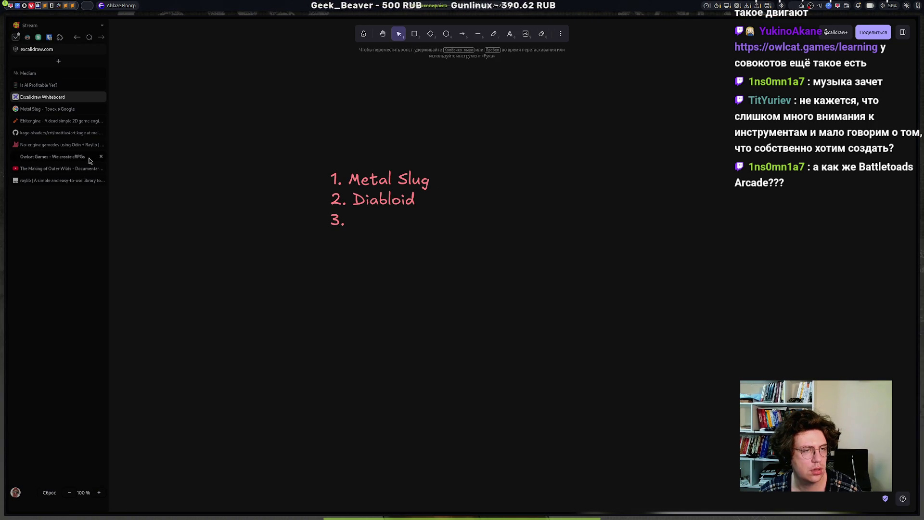
Step: In a new tab, search images for 'Battletoads Arcade' and preview its Wikipedia image
{"action": "left_click", "coordinate": [58, 61]}
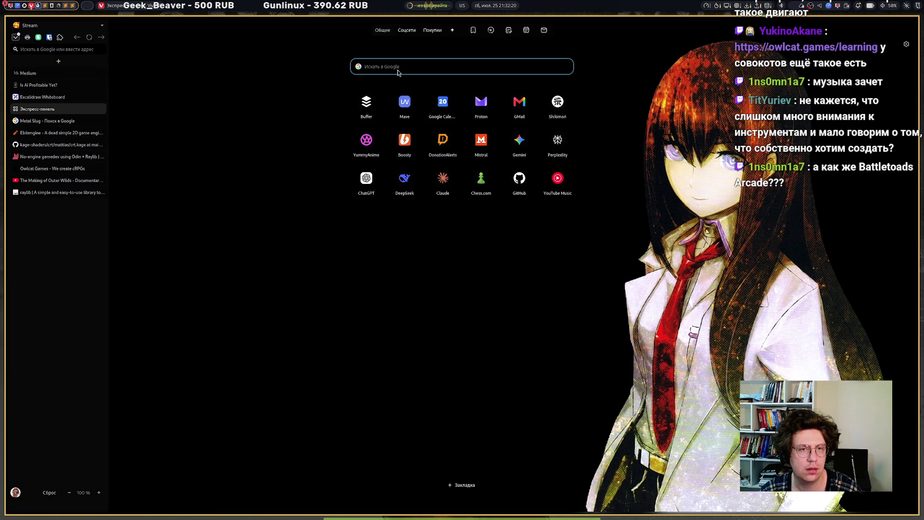
{"action": "type", "text": "Battletoads Arcade"}
{"action": "key", "text": "Return"}
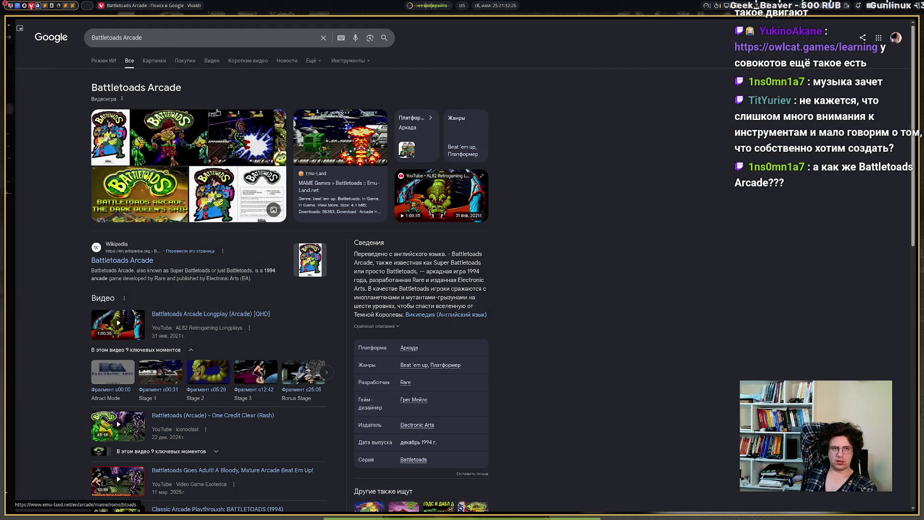
{"action": "left_click", "coordinate": [149, 59]}
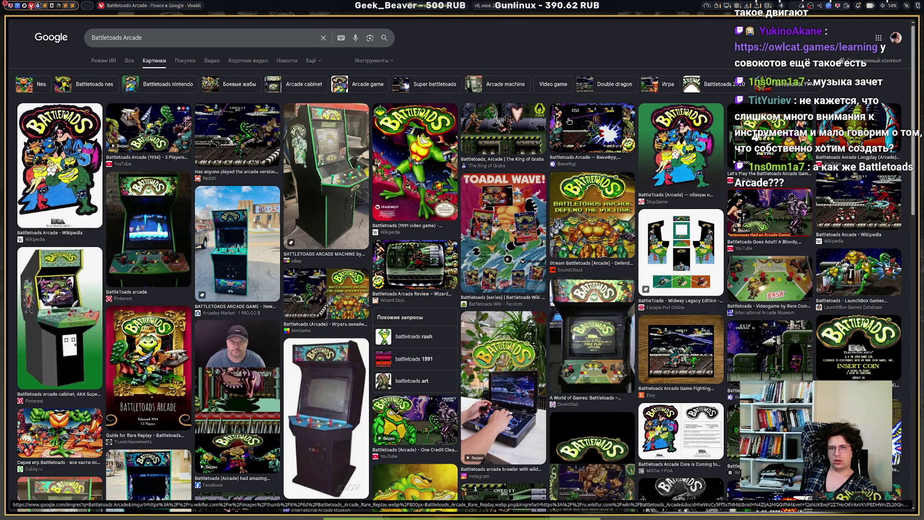
{"action": "left_click", "coordinate": [592, 127]}
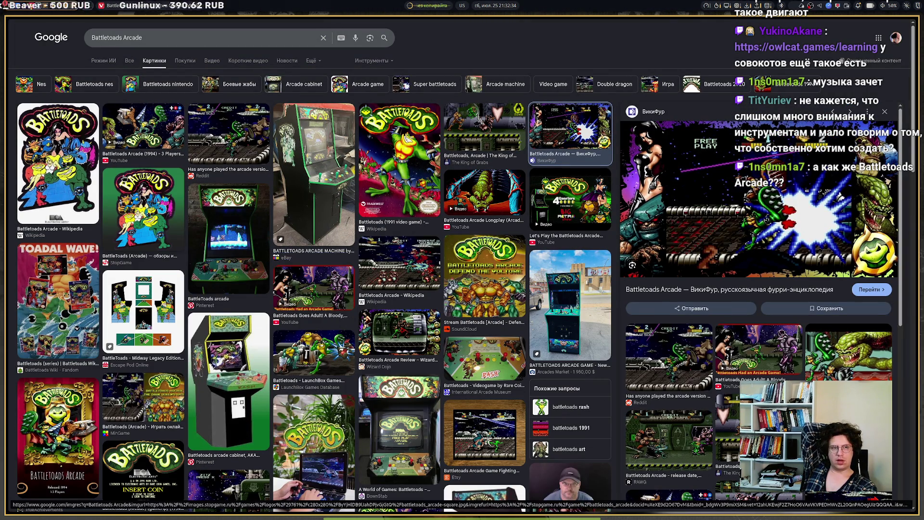
{"action": "left_click", "coordinate": [69, 170]}
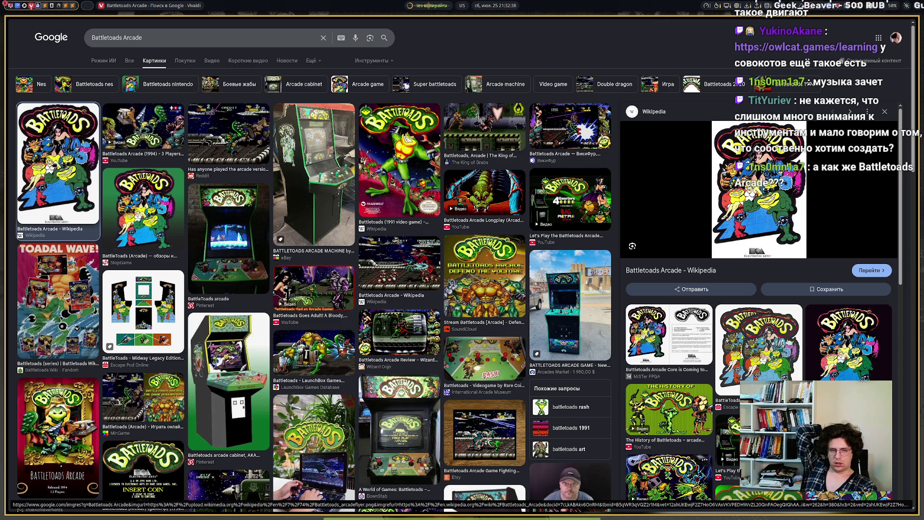
Step: Close the Battletoads tab and preview the Metal Slug: Awakening launch image
{"action": "mouse_move", "coordinate": [7, 159]}
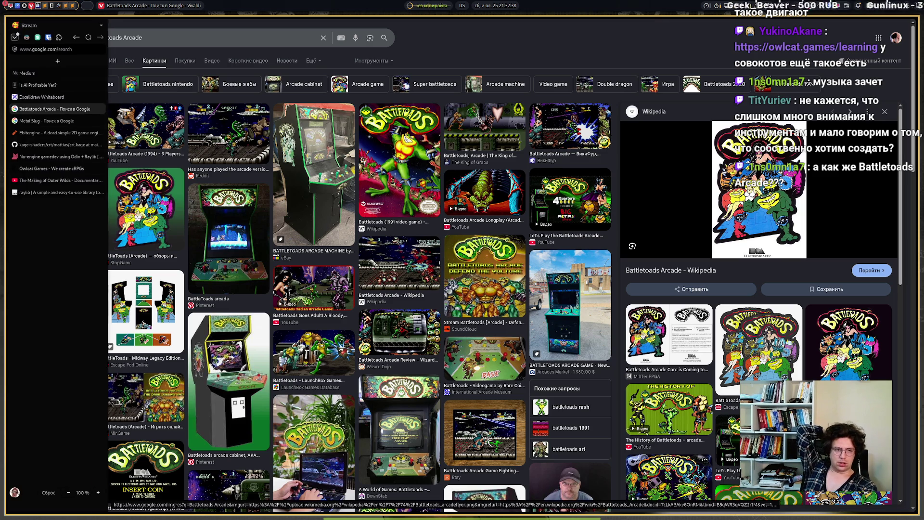
{"action": "middle_click", "coordinate": [58, 112]}
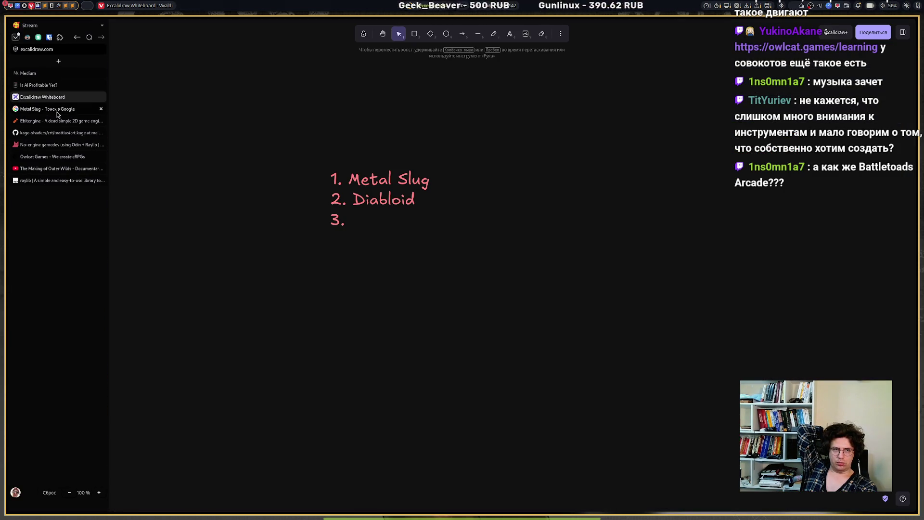
{"action": "left_click", "coordinate": [57, 111]}
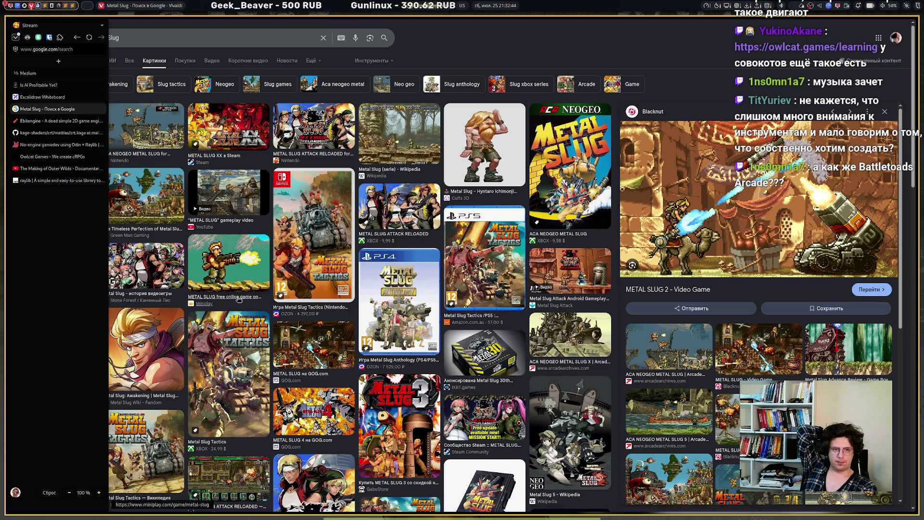
{"action": "scroll", "coordinate": [200, 294], "scroll_direction": "down", "scroll_amount": 6}
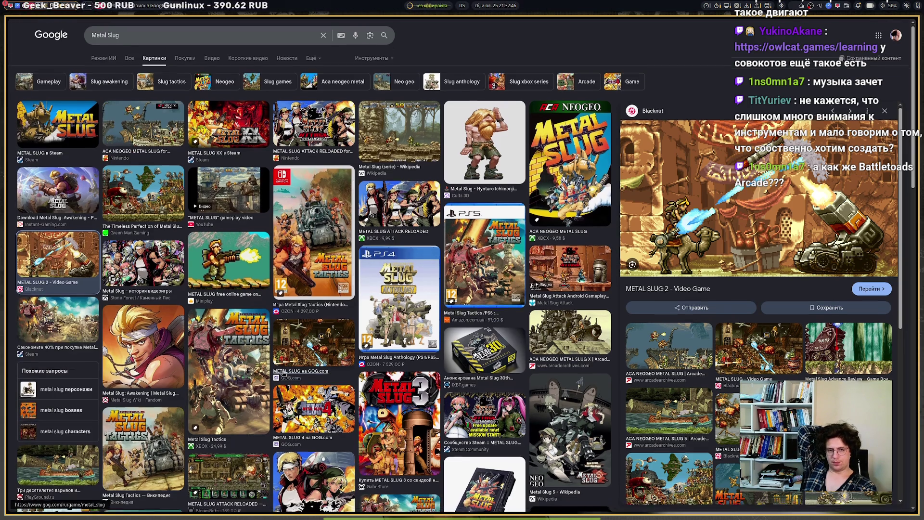
{"action": "scroll", "coordinate": [200, 293], "scroll_direction": "down", "scroll_amount": 4}
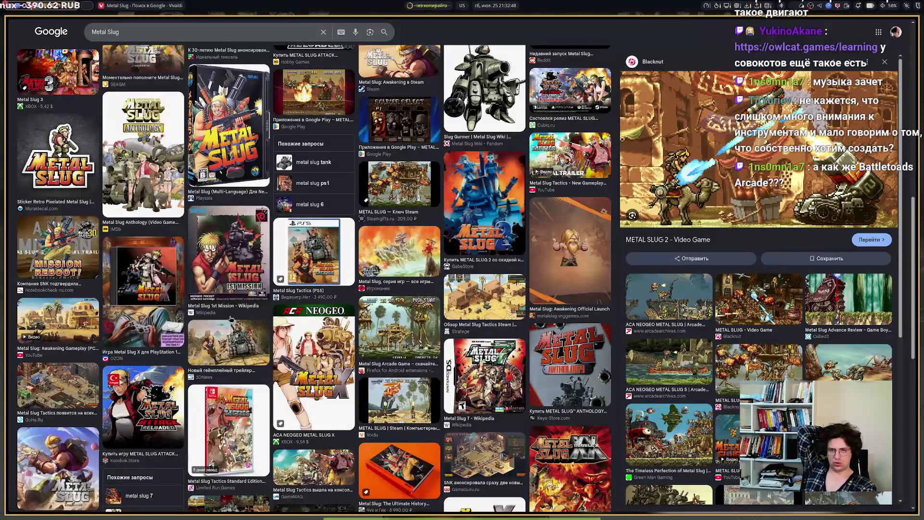
{"action": "scroll", "coordinate": [200, 294], "scroll_direction": "up", "scroll_amount": 1}
{"action": "left_click", "coordinate": [570, 294]}
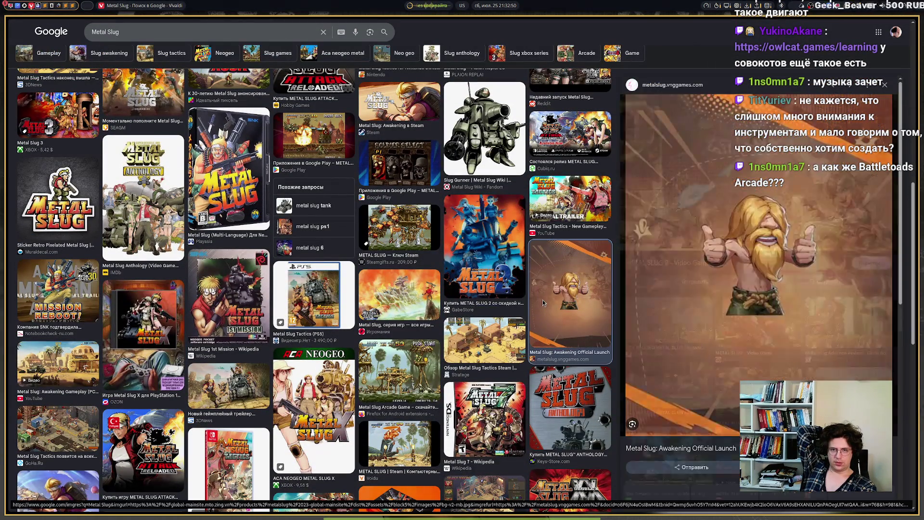
Step: Return to the Excalidraw whiteboard and start editing the third list item
{"action": "scroll", "coordinate": [269, 253], "scroll_direction": "down", "scroll_amount": 3}
{"action": "scroll", "coordinate": [268, 253], "scroll_direction": "up", "scroll_amount": 3}
{"action": "mouse_move", "coordinate": [23, 240]}
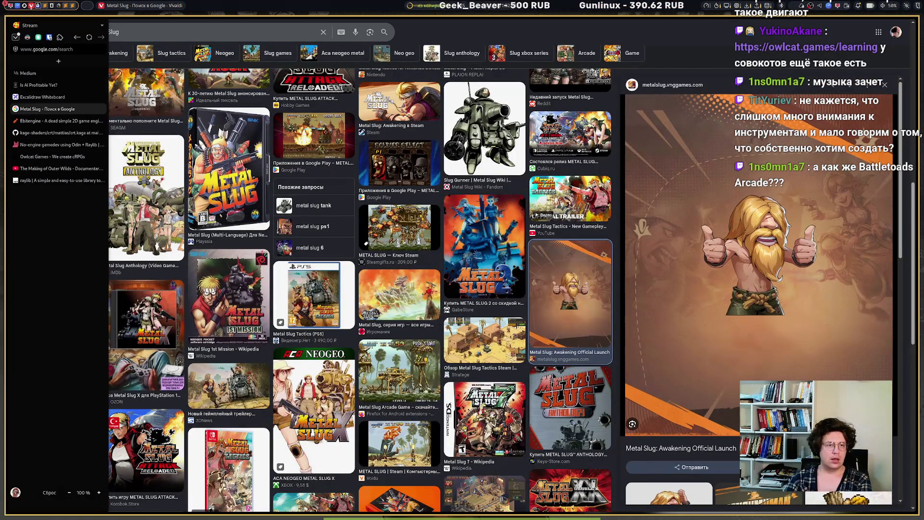
{"action": "mouse_move", "coordinate": [41, 122]}
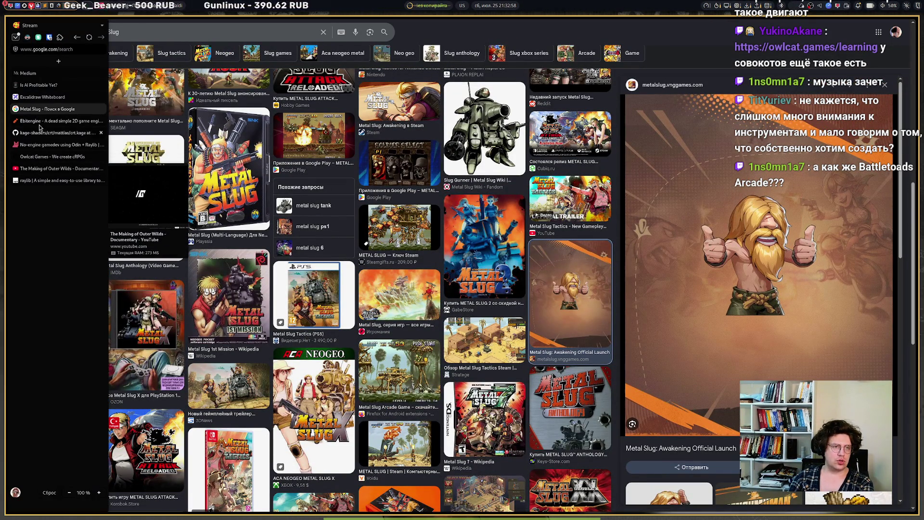
{"action": "left_click", "coordinate": [35, 100]}
{"action": "double_click", "coordinate": [374, 224]}
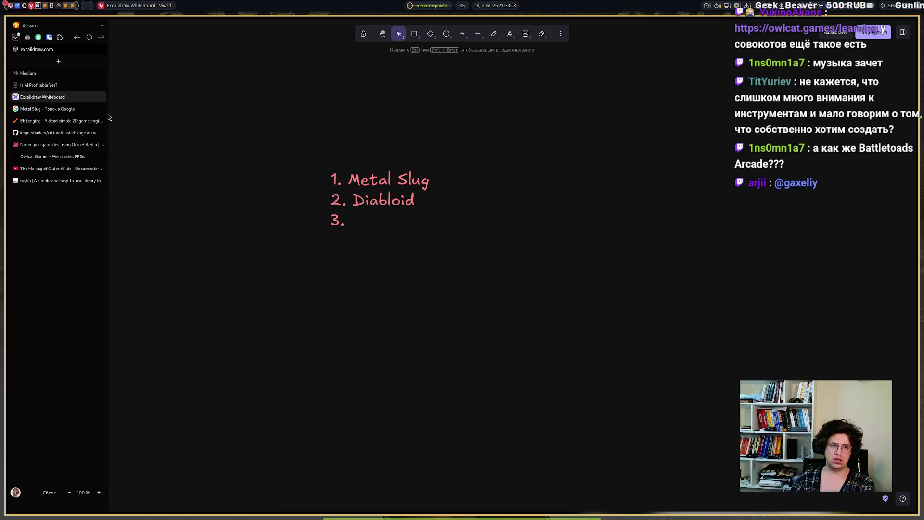
Step: Open a new tab showing the Vivaldi speed-dial start page
{"action": "left_click", "coordinate": [56, 61]}
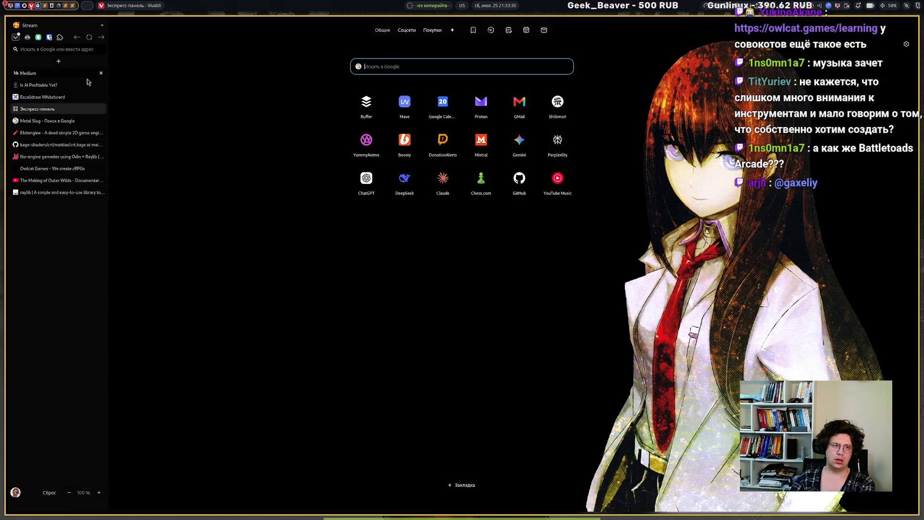
Step: Search images for 'icewind dale' and preview the review and series article images
{"action": "left_click", "coordinate": [380, 67]}
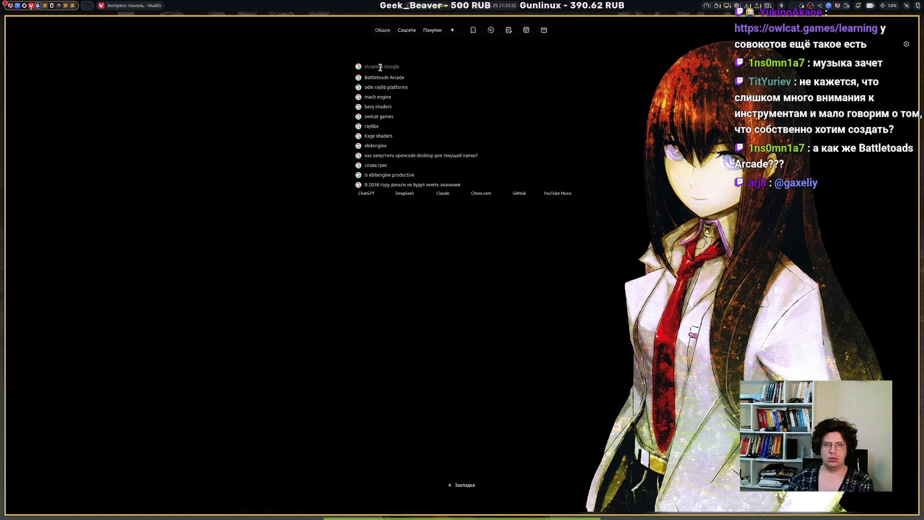
{"action": "type", "text": "icewind"}
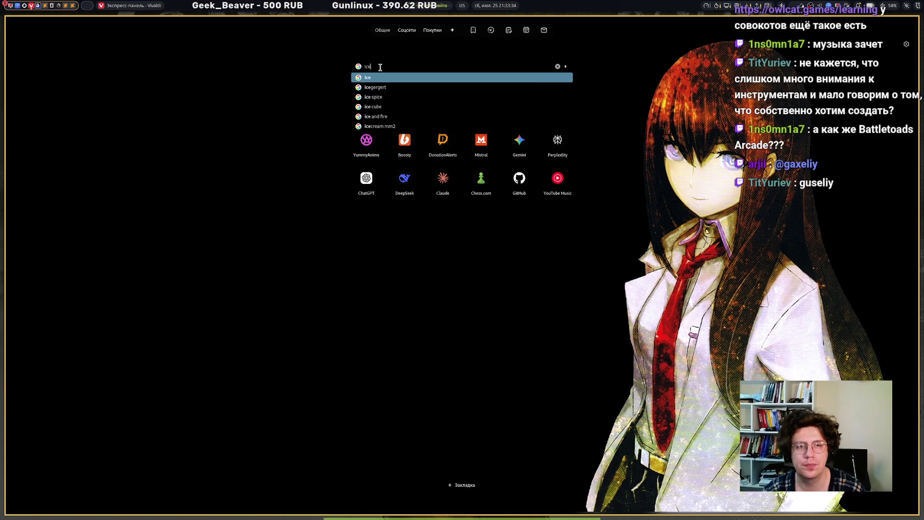
{"action": "key", "text": "Down"}
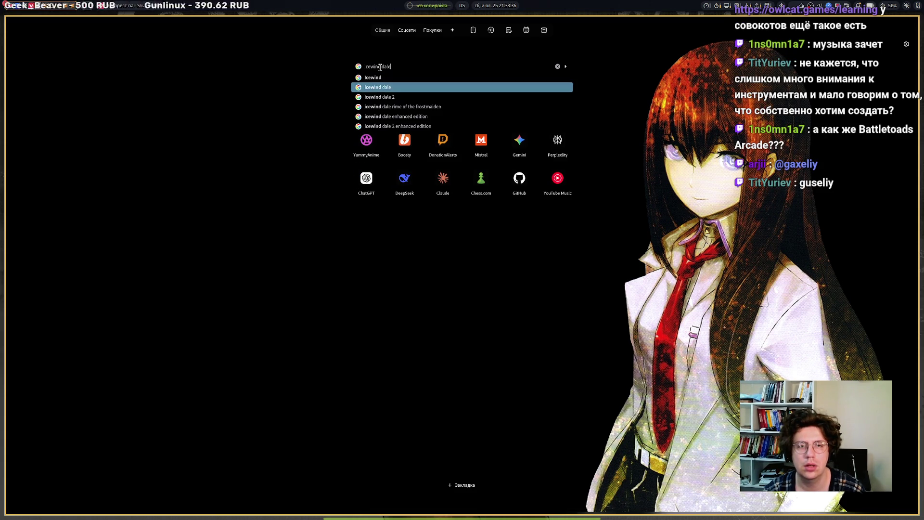
{"action": "key", "text": "Return"}
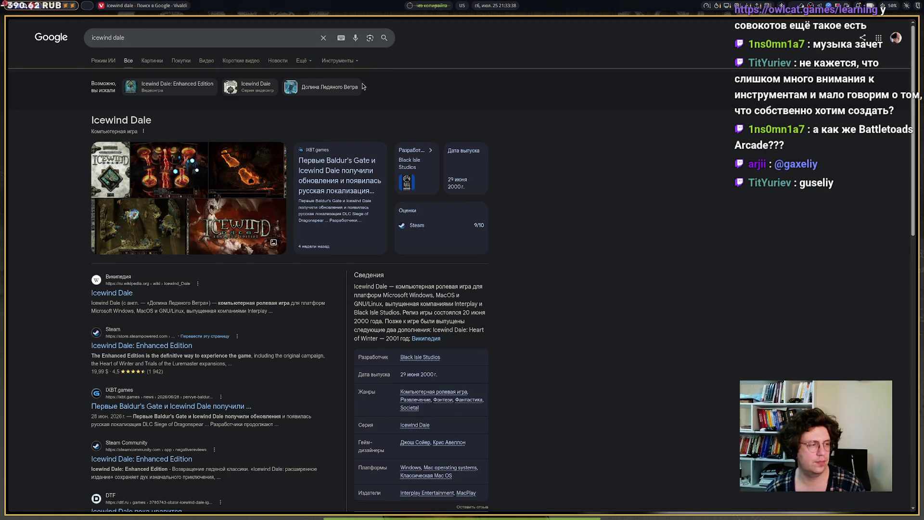
{"action": "left_click", "coordinate": [154, 61]}
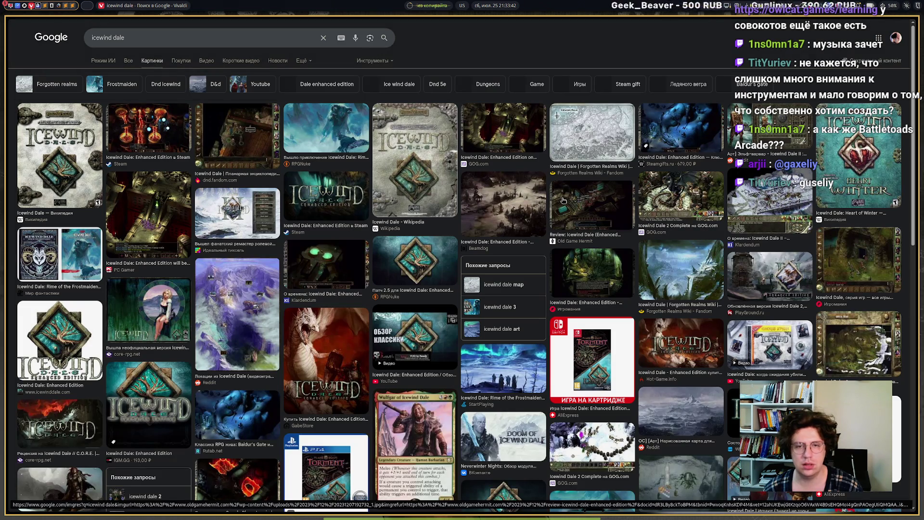
{"action": "left_click", "coordinate": [568, 212]}
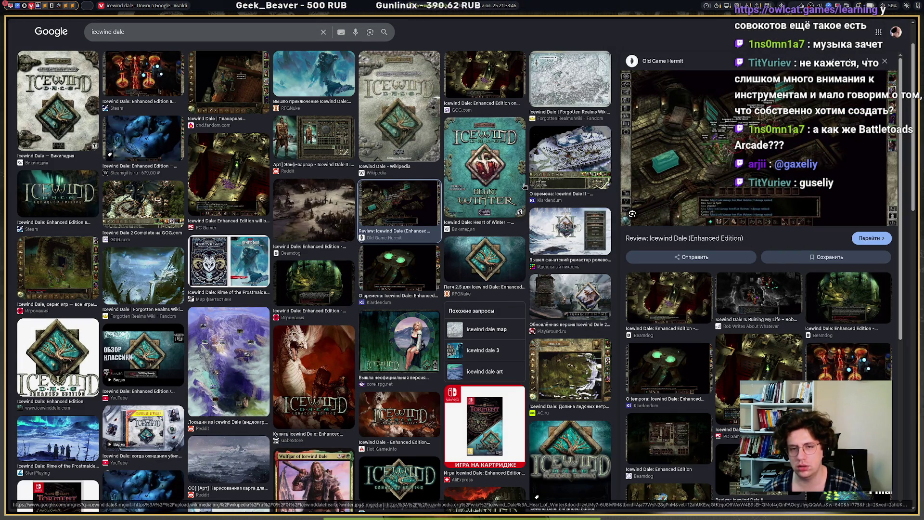
{"action": "left_click", "coordinate": [57, 267]}
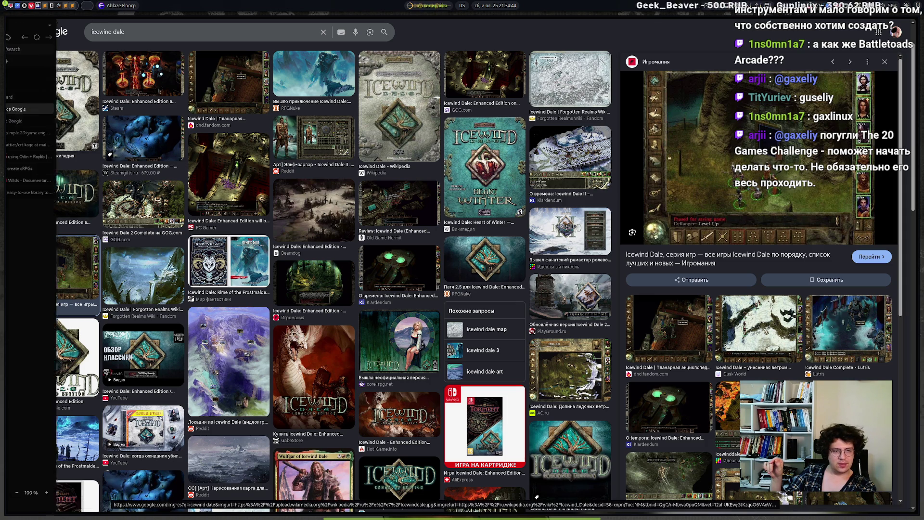
Step: In a new tab, search 'The 20 Games Challenge' and open its website
{"action": "left_click", "coordinate": [58, 62]}
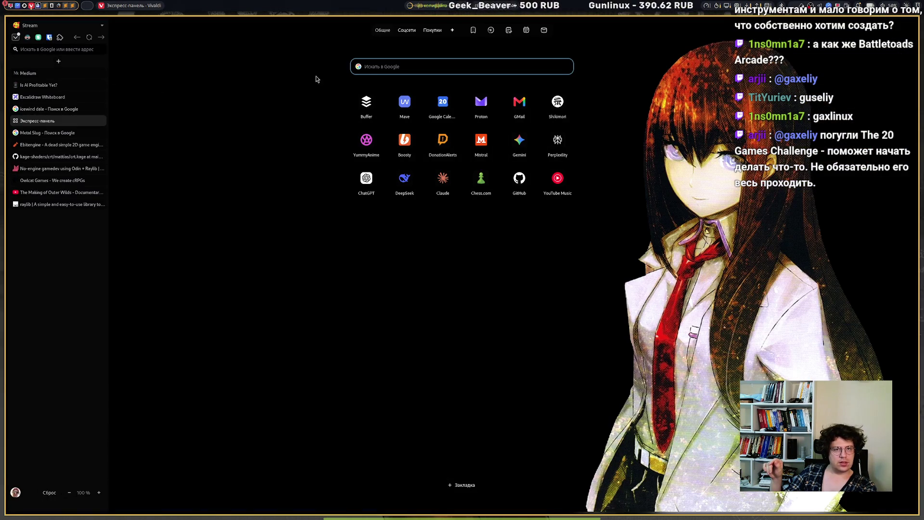
{"action": "type", "text": "The 20 Games Challenge"}
{"action": "key", "text": "Return"}
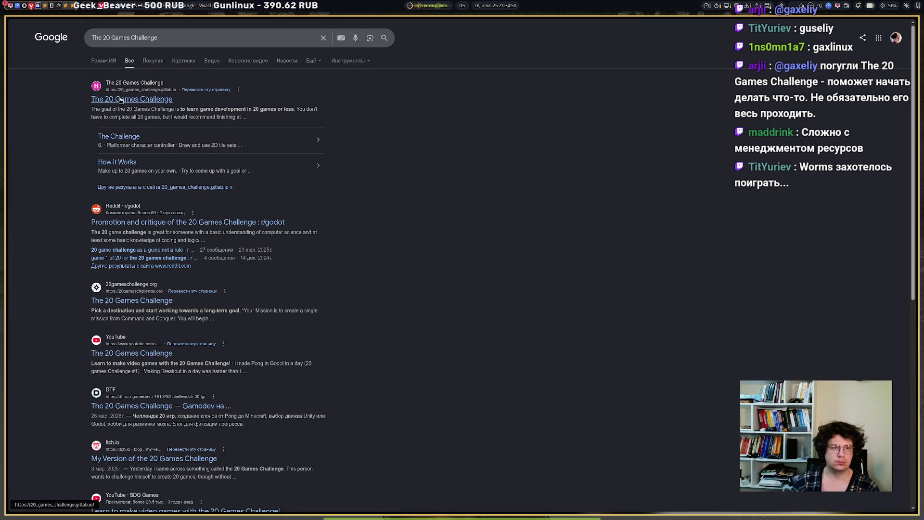
{"action": "left_click", "coordinate": [110, 98]}
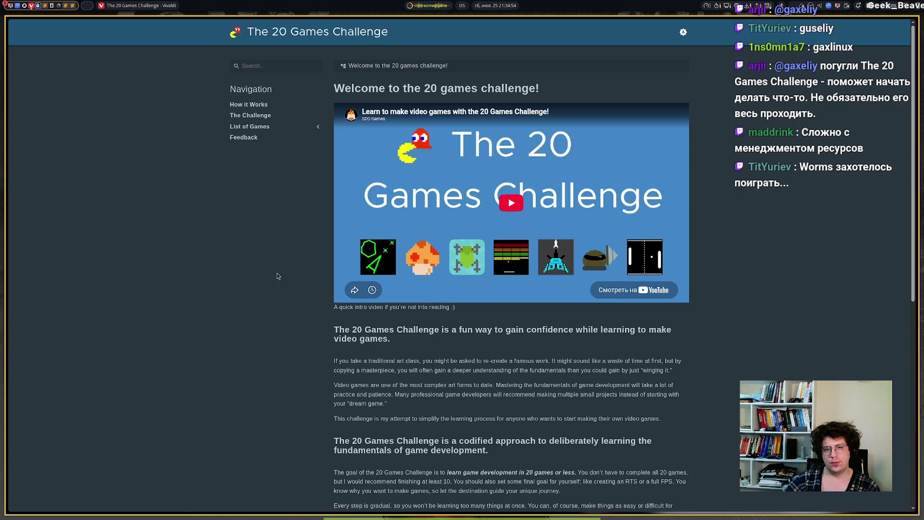
Step: Skim the challenge's welcome page and open its List of Games table
{"action": "scroll", "coordinate": [277, 276], "scroll_direction": "down", "scroll_amount": 8}
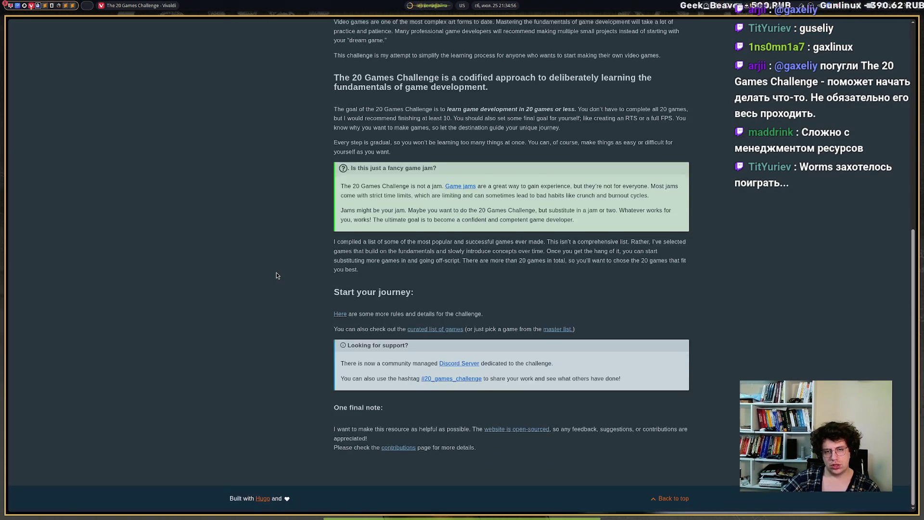
{"action": "scroll", "coordinate": [277, 274], "scroll_direction": "up", "scroll_amount": 8}
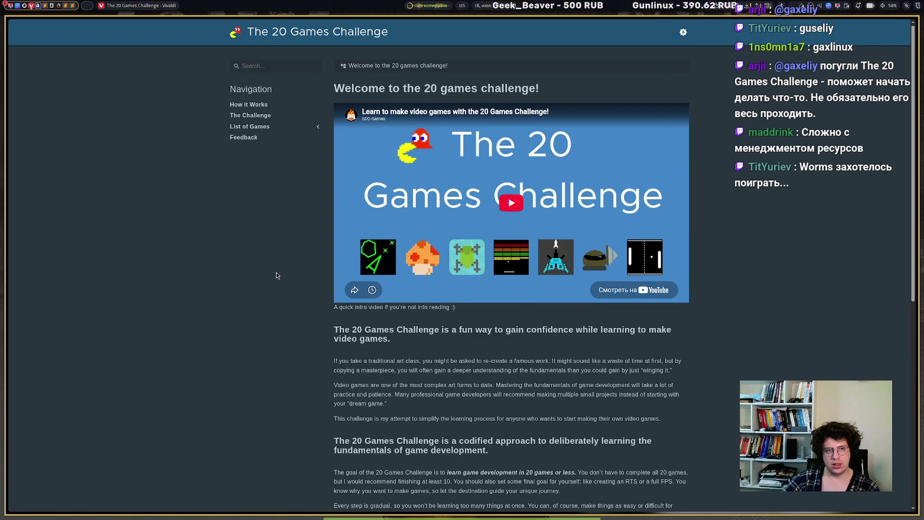
{"action": "left_click", "coordinate": [246, 127]}
{"action": "scroll", "coordinate": [175, 264], "scroll_direction": "down", "scroll_amount": 3}
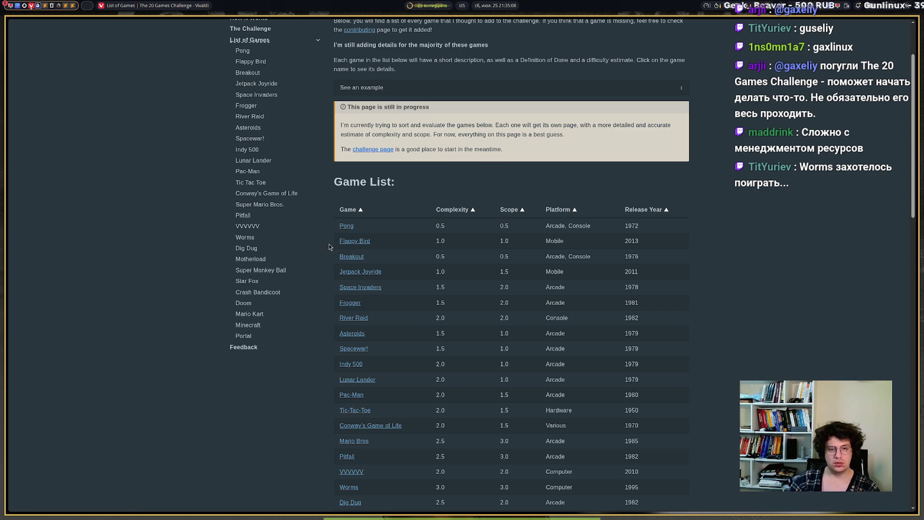
{"action": "scroll", "coordinate": [329, 246], "scroll_direction": "down", "scroll_amount": 1}
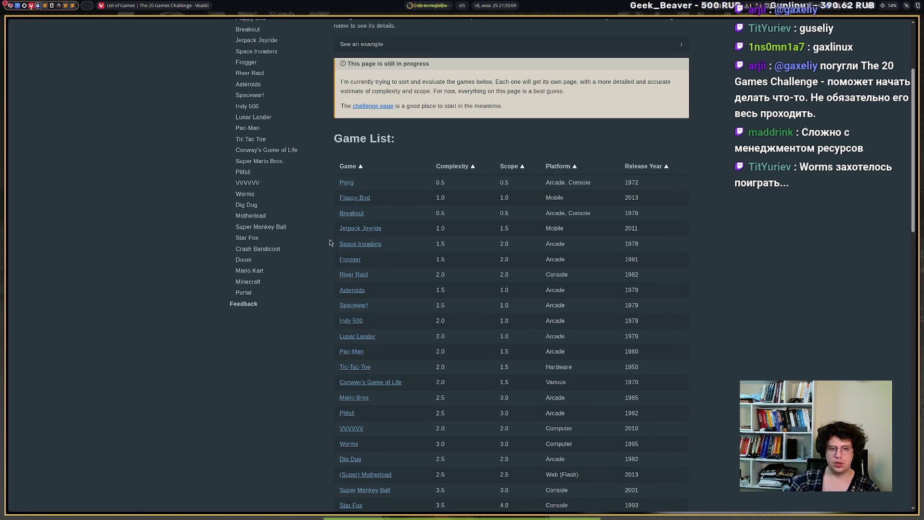
{"action": "left_click", "coordinate": [345, 213]}
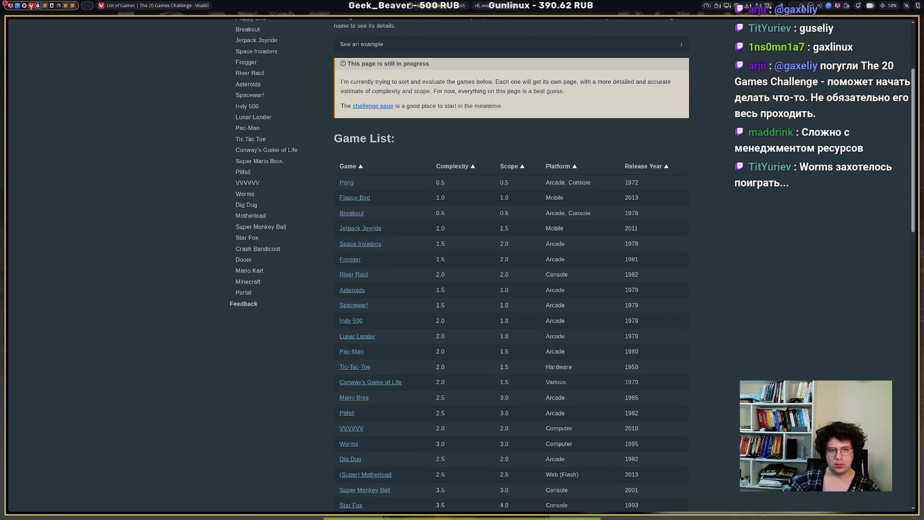
{"action": "mouse_move", "coordinate": [10, 198]}
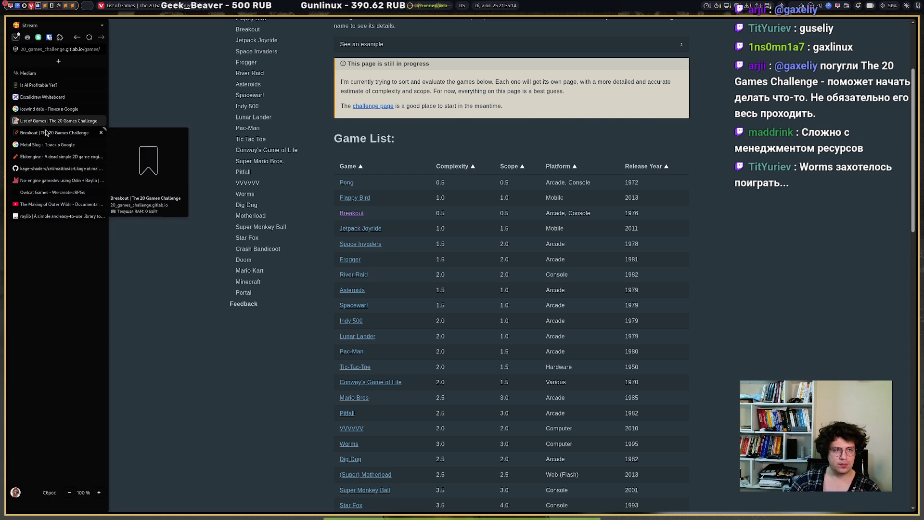
{"action": "left_click", "coordinate": [47, 134]}
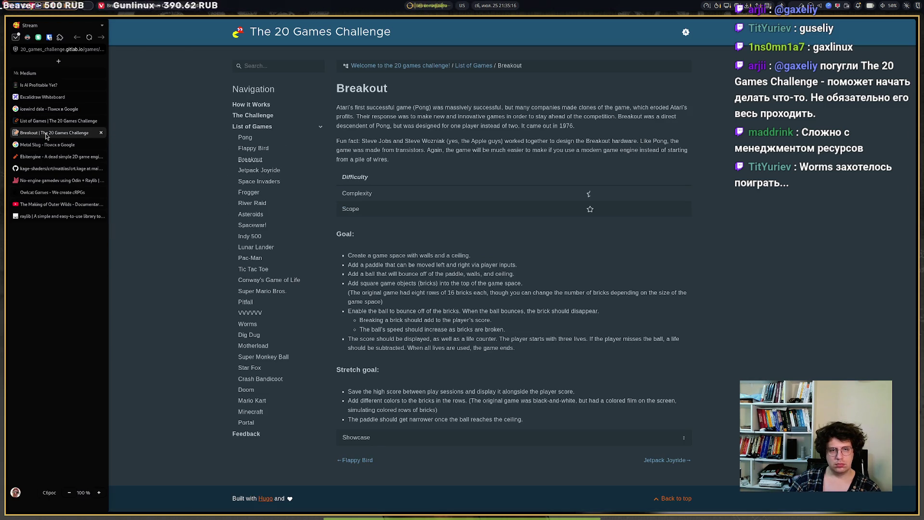
{"action": "middle_click", "coordinate": [46, 134]}
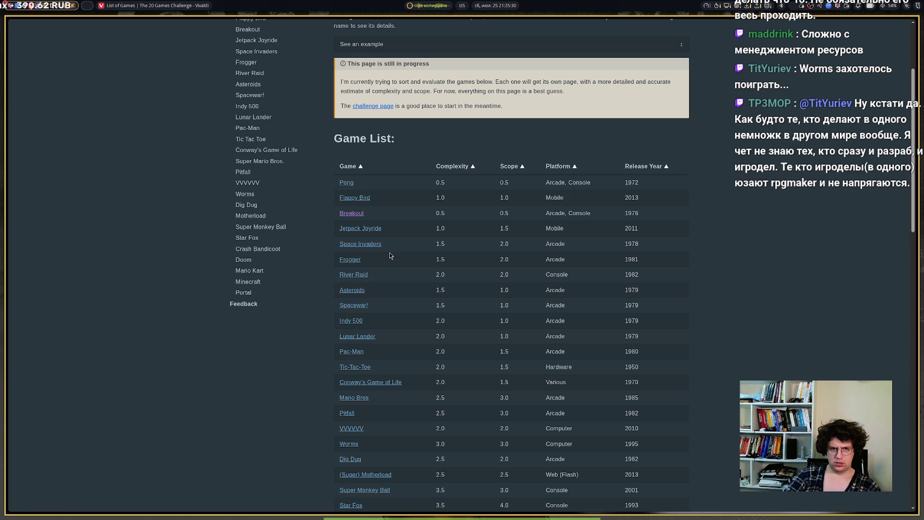
{"action": "scroll", "coordinate": [387, 273], "scroll_direction": "down", "scroll_amount": 8}
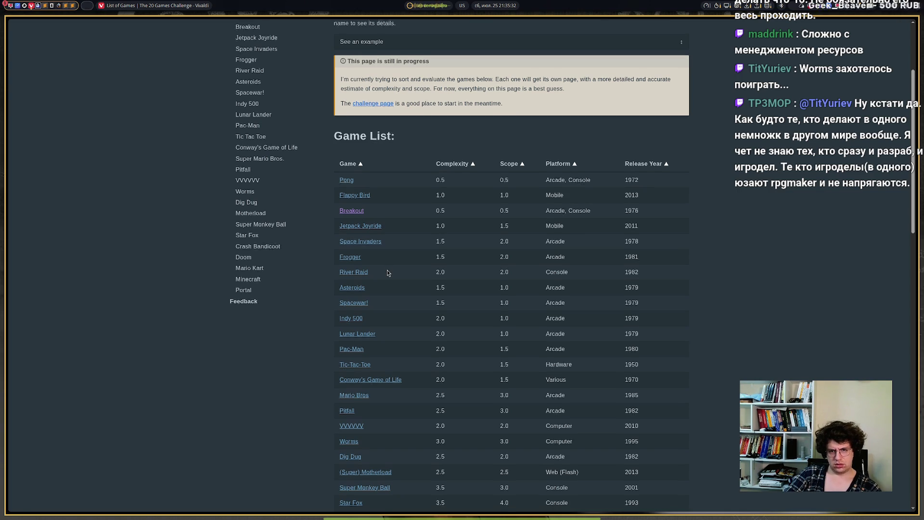
{"action": "scroll", "coordinate": [387, 286], "scroll_direction": "down", "scroll_amount": 9}
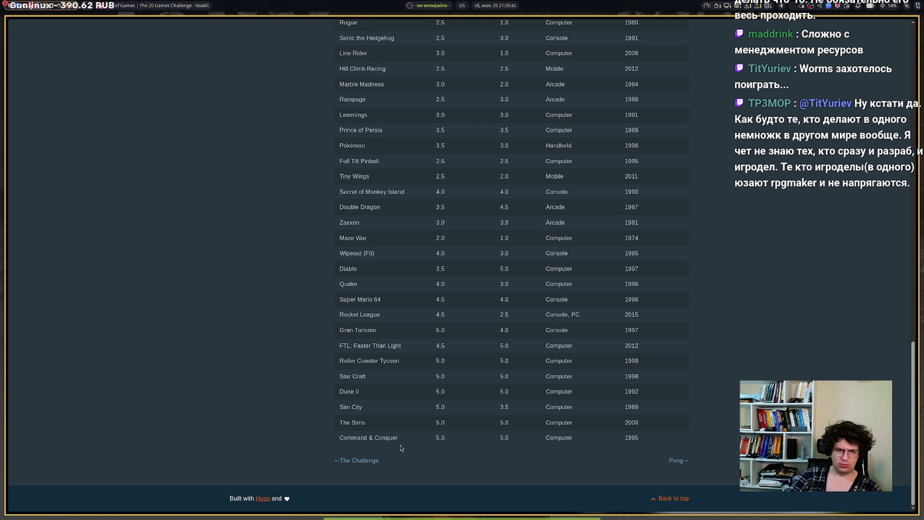
{"action": "scroll", "coordinate": [334, 264], "scroll_direction": "up", "scroll_amount": 17}
{"action": "scroll", "coordinate": [334, 264], "scroll_direction": "down", "scroll_amount": 17}
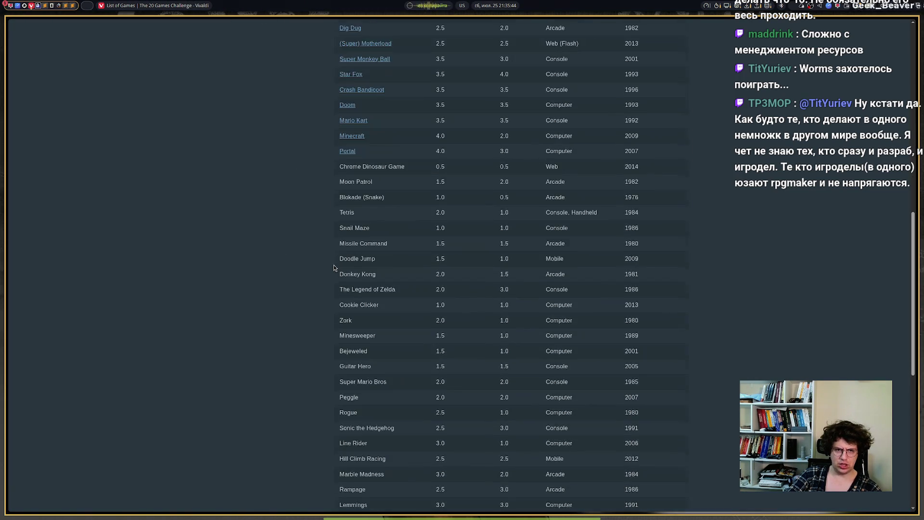
{"action": "scroll", "coordinate": [334, 269], "scroll_direction": "up", "scroll_amount": 11}
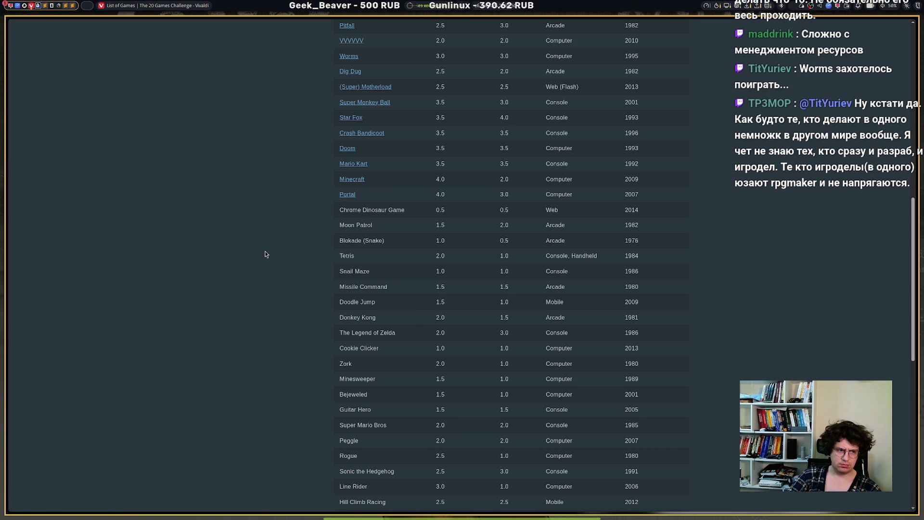
{"action": "scroll", "coordinate": [286, 267], "scroll_direction": "up", "scroll_amount": 6}
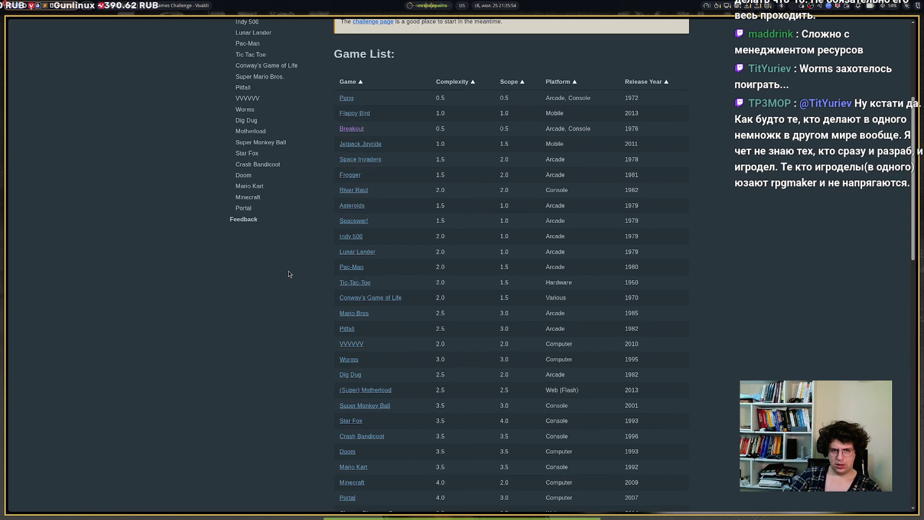
{"action": "scroll", "coordinate": [288, 274], "scroll_direction": "down", "scroll_amount": 3}
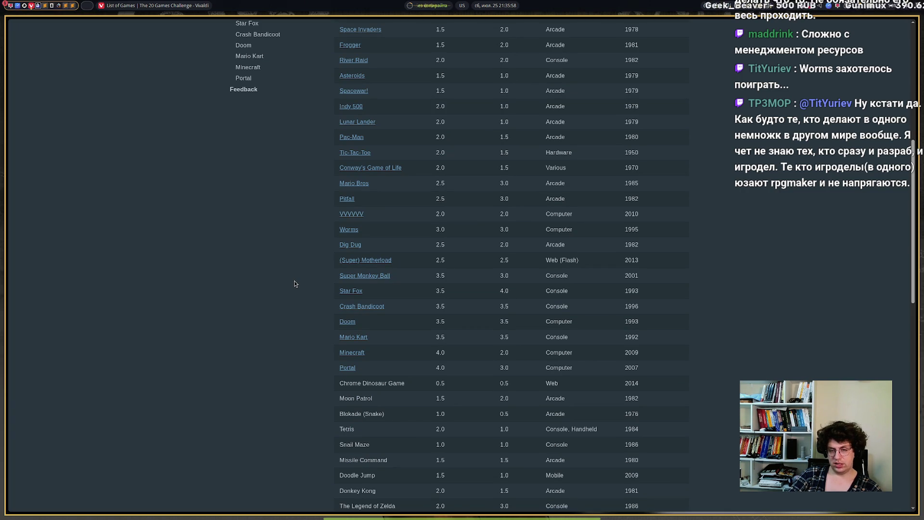
{"action": "scroll", "coordinate": [295, 283], "scroll_direction": "up", "scroll_amount": 5}
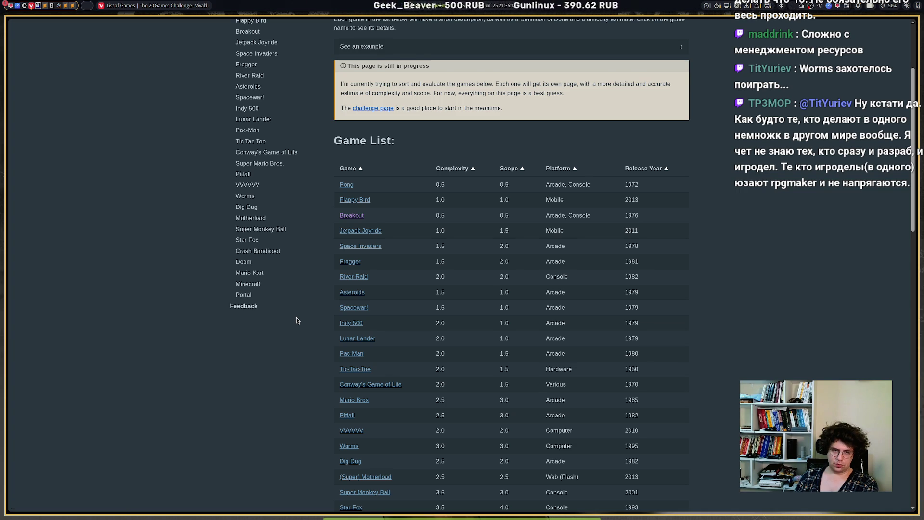
{"action": "scroll", "coordinate": [297, 318], "scroll_direction": "down", "scroll_amount": 1}
{"action": "scroll", "coordinate": [296, 318], "scroll_direction": "up", "scroll_amount": 1}
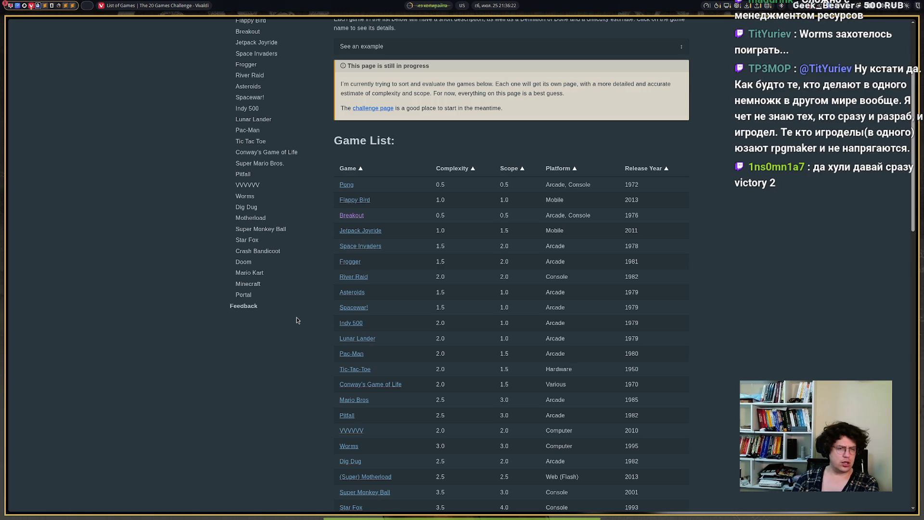
{"action": "scroll", "coordinate": [297, 316], "scroll_direction": "down", "scroll_amount": 2}
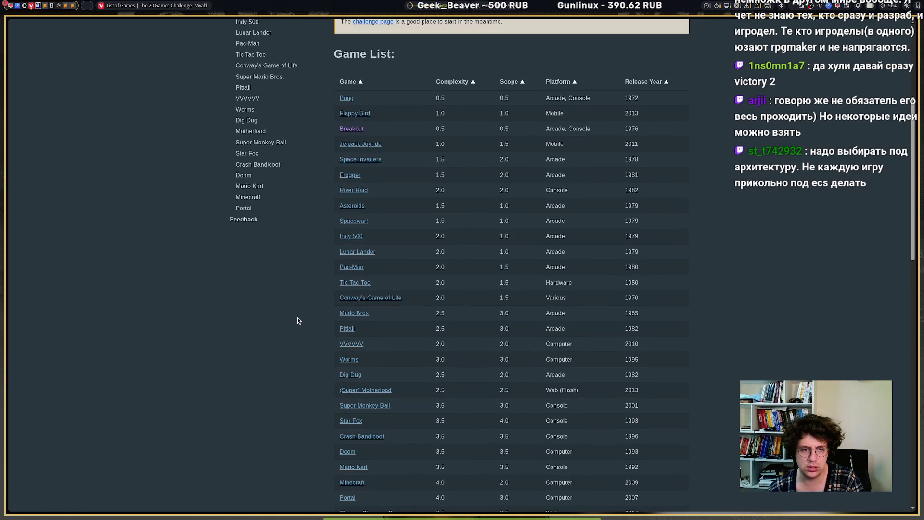
{"action": "scroll", "coordinate": [297, 318], "scroll_direction": "down", "scroll_amount": 15}
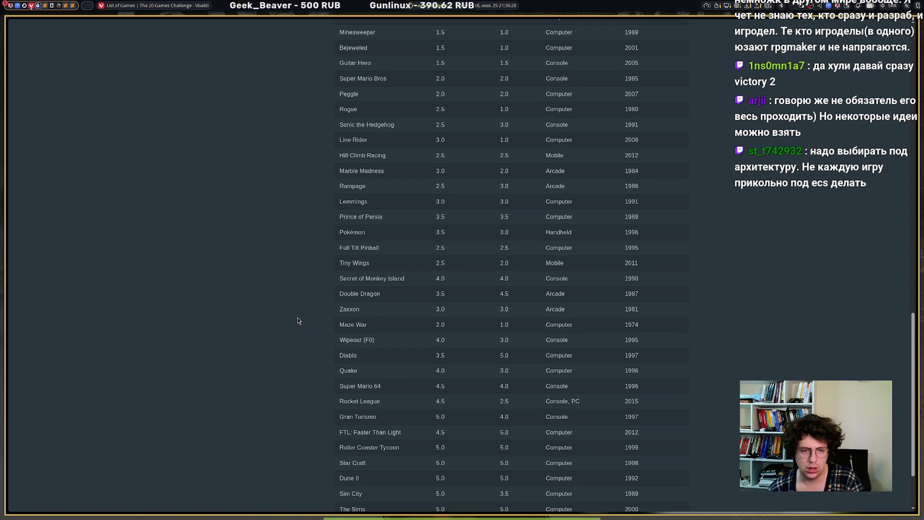
{"action": "scroll", "coordinate": [297, 317], "scroll_direction": "down", "scroll_amount": 3}
{"action": "scroll", "coordinate": [297, 318], "scroll_direction": "up", "scroll_amount": 6}
{"action": "scroll", "coordinate": [297, 320], "scroll_direction": "up", "scroll_amount": 12}
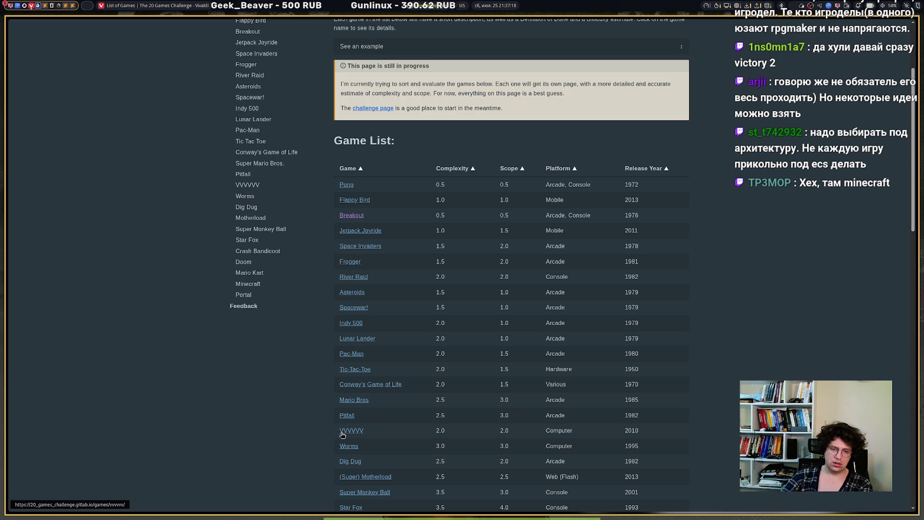
Step: Open the Worms page from the game list and select its heading
{"action": "left_click", "coordinate": [346, 446]}
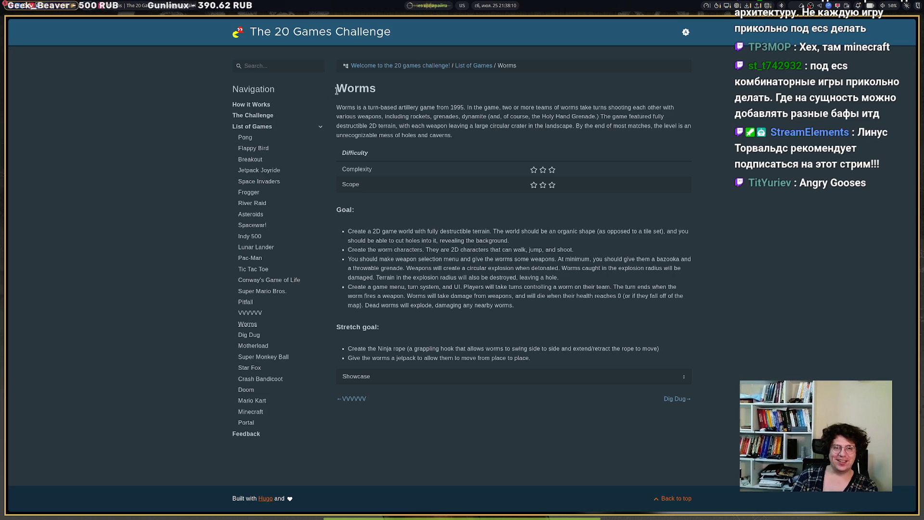
{"action": "double_click", "coordinate": [351, 89]}
Step: Search Google images for the selected 'Worms', refined to 'worms game'
{"action": "right_click", "coordinate": [342, 88]}
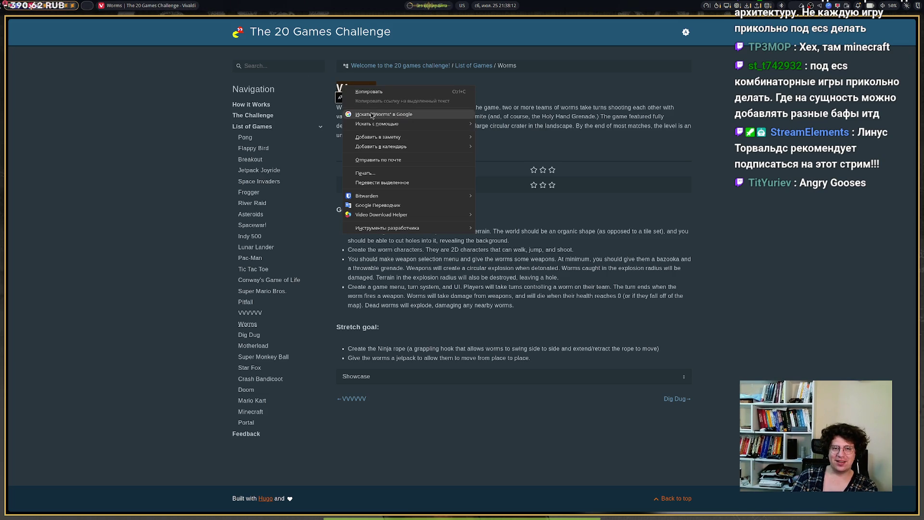
{"action": "left_click", "coordinate": [371, 114]}
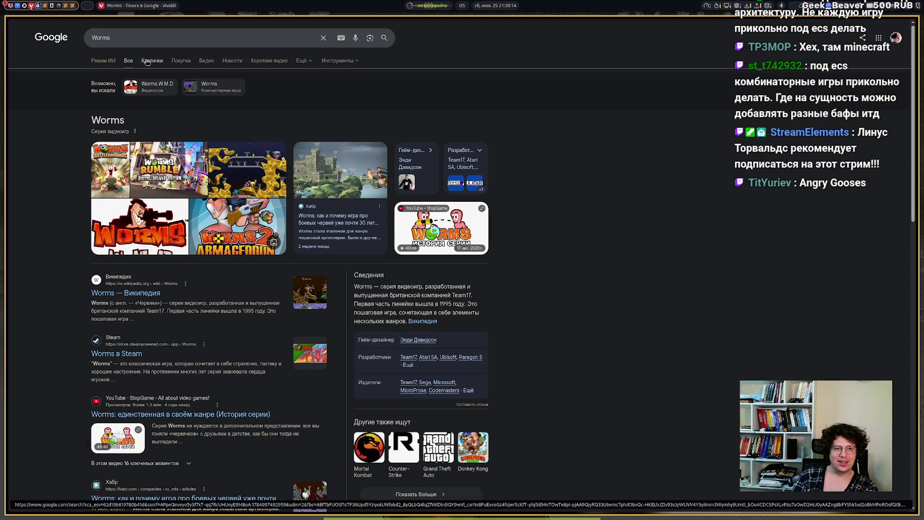
{"action": "left_click", "coordinate": [152, 62]}
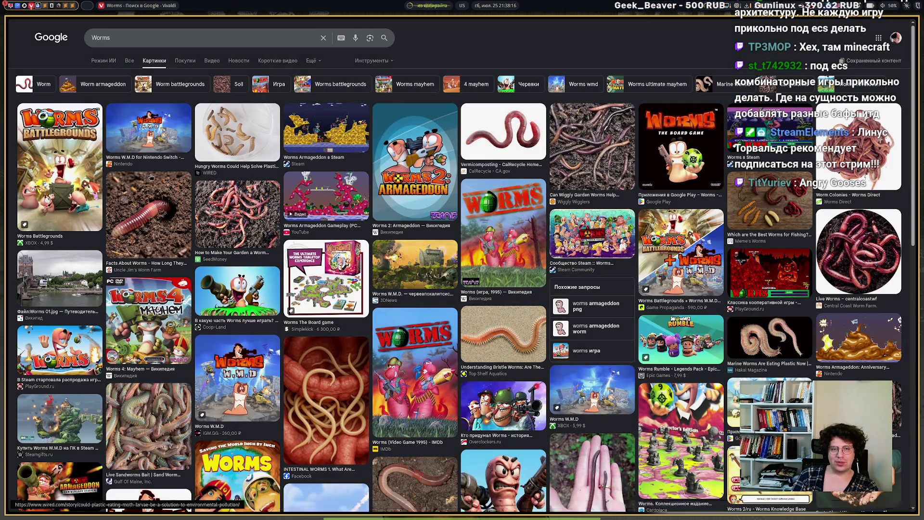
{"action": "left_click", "coordinate": [124, 40]}
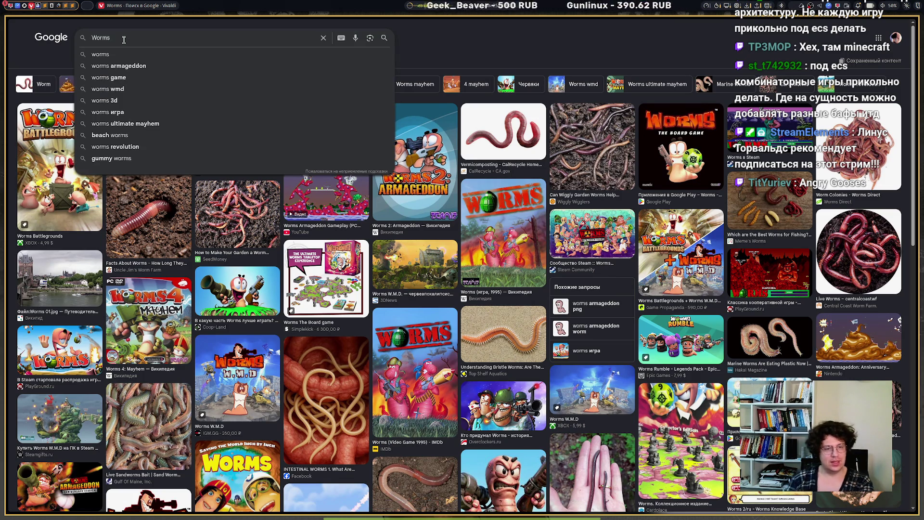
{"action": "key", "text": "Down"}
{"action": "key", "text": "Down"}
{"action": "key", "text": "Down"}
{"action": "key", "text": "Return"}
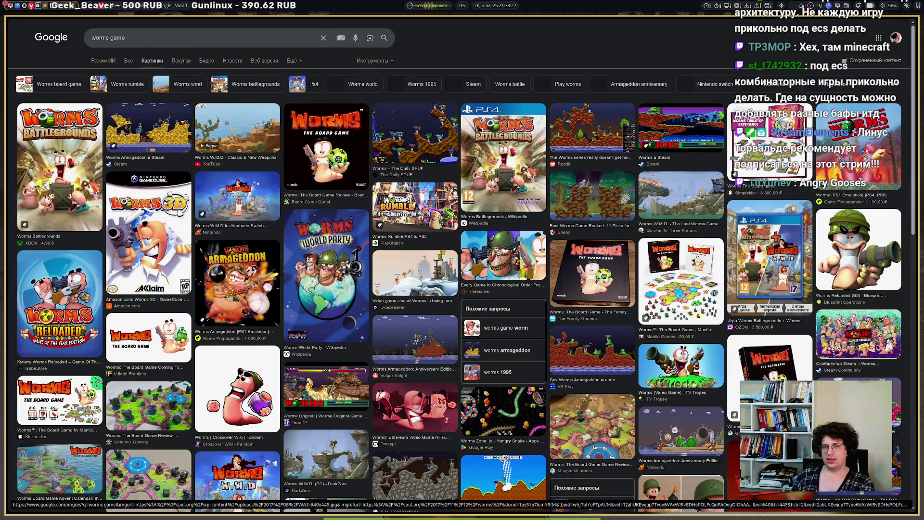
Step: Preview the Best Worms Game Ranked and Worms Armageddon Steam images
{"action": "left_click", "coordinate": [614, 191]}
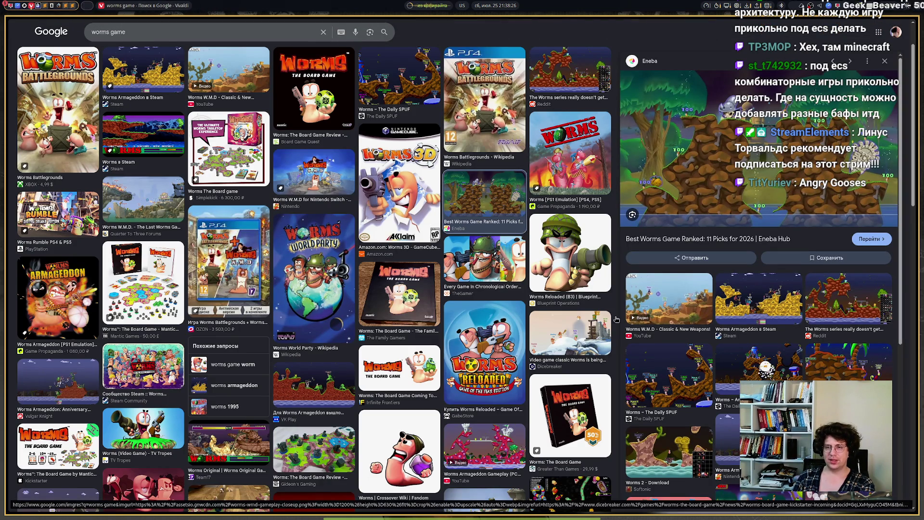
{"action": "left_click", "coordinate": [722, 310]}
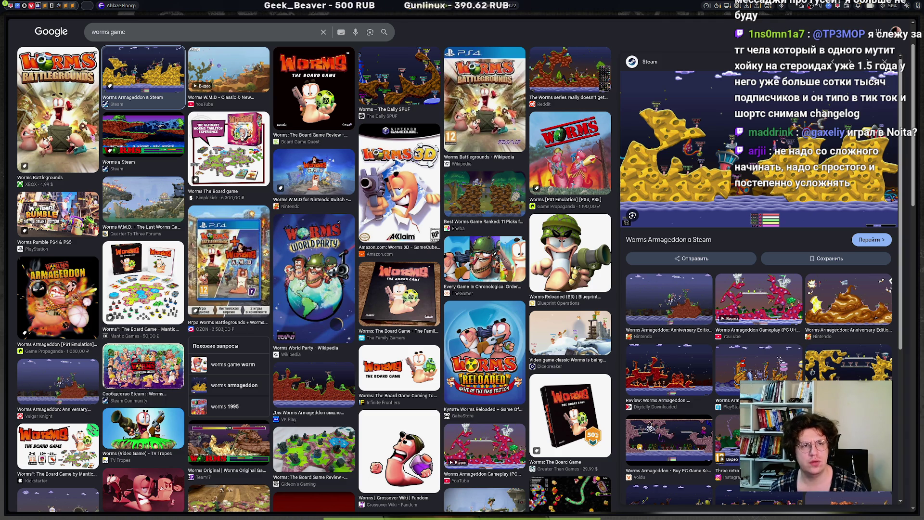
{"action": "mouse_move", "coordinate": [134, 20]}
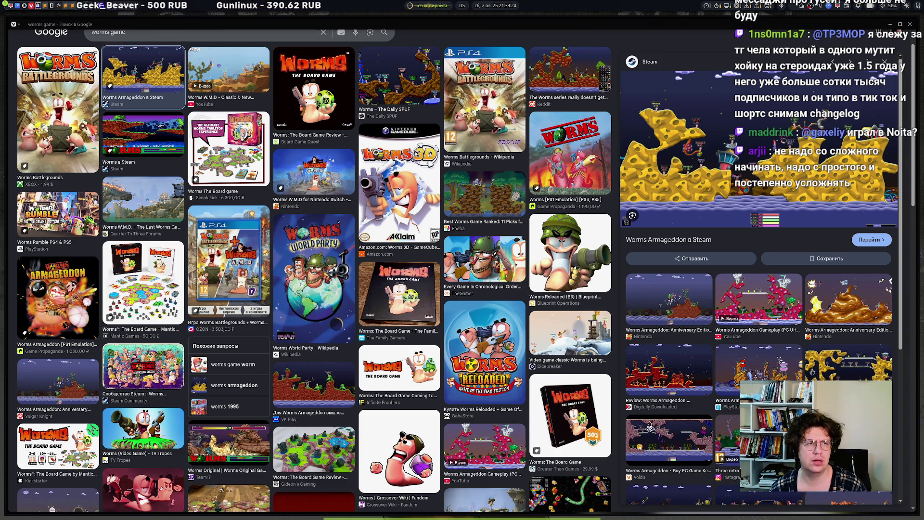
{"action": "left_click", "coordinate": [30, 48]}
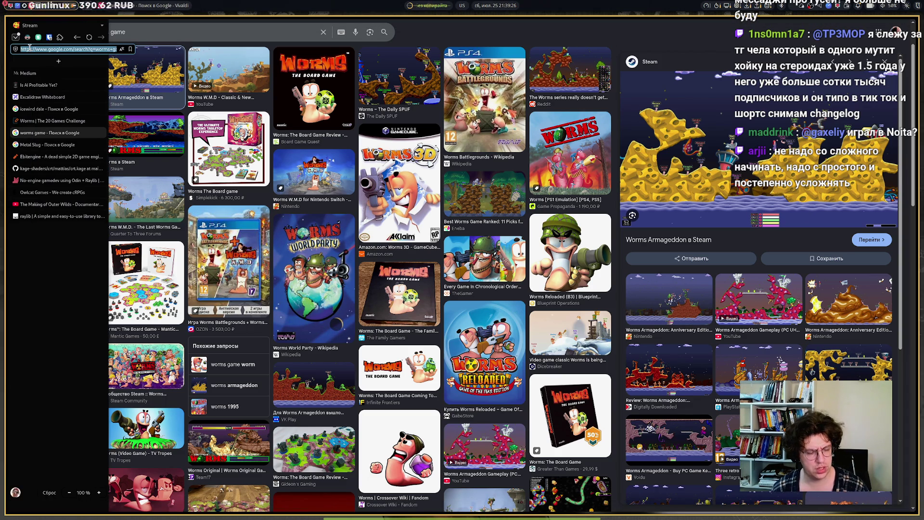
Step: Search images for 'Snails 2002', then refine the query to 'Snails 2002 game'
{"action": "type", "text": "Snails 2002"}
{"action": "key", "text": "Return"}
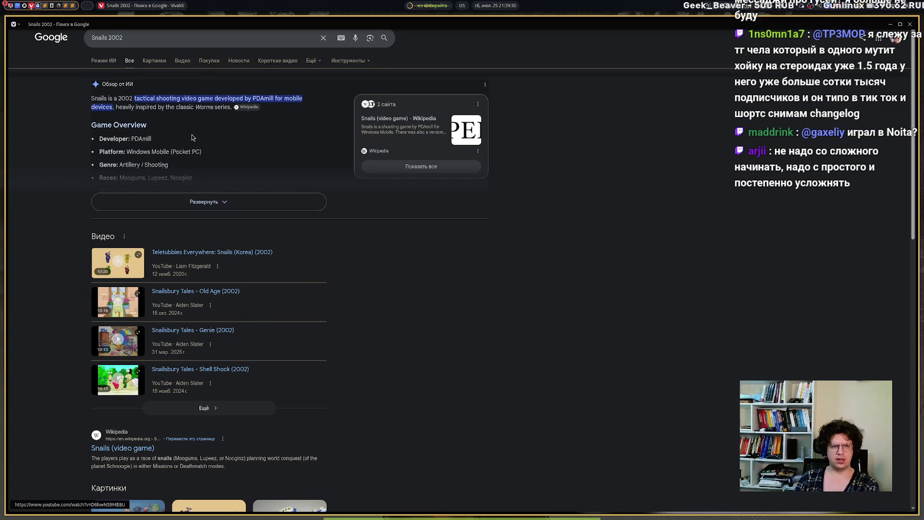
{"action": "left_click", "coordinate": [154, 60]}
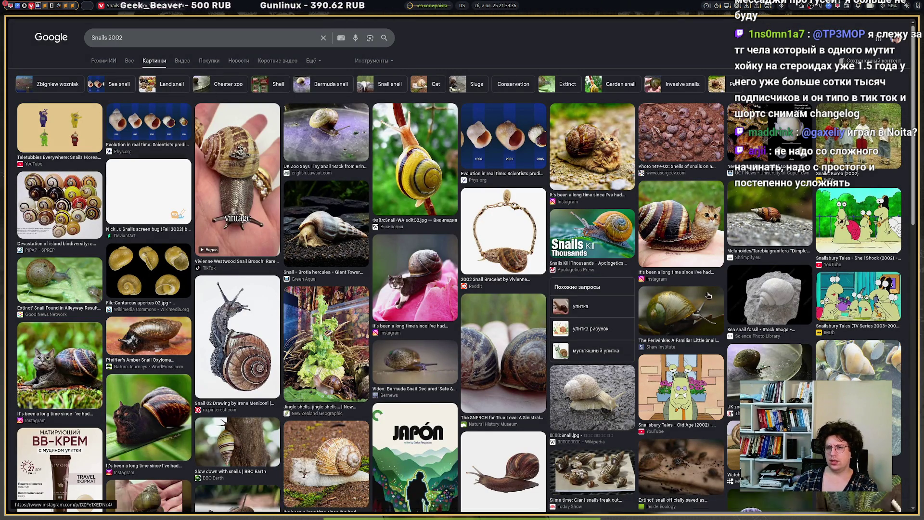
{"action": "left_click", "coordinate": [139, 37]}
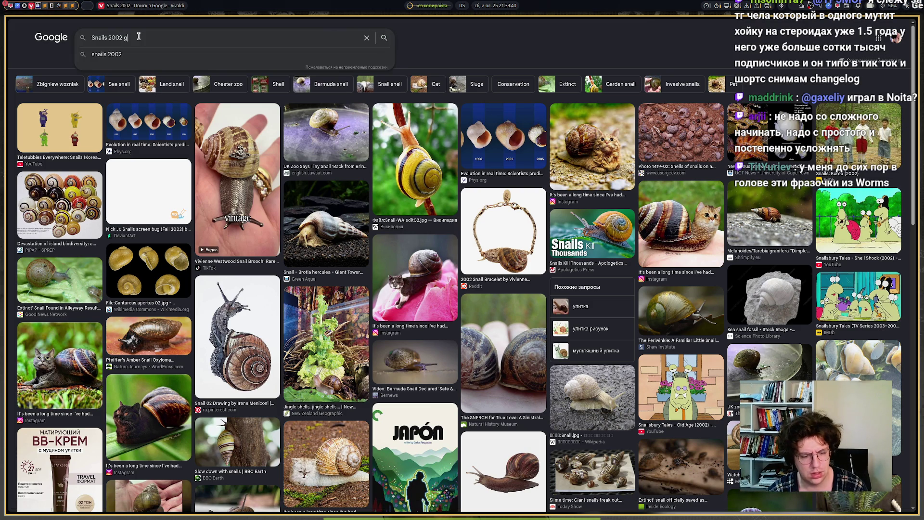
{"action": "type", "text": "ame"}
{"action": "key", "text": "Return"}
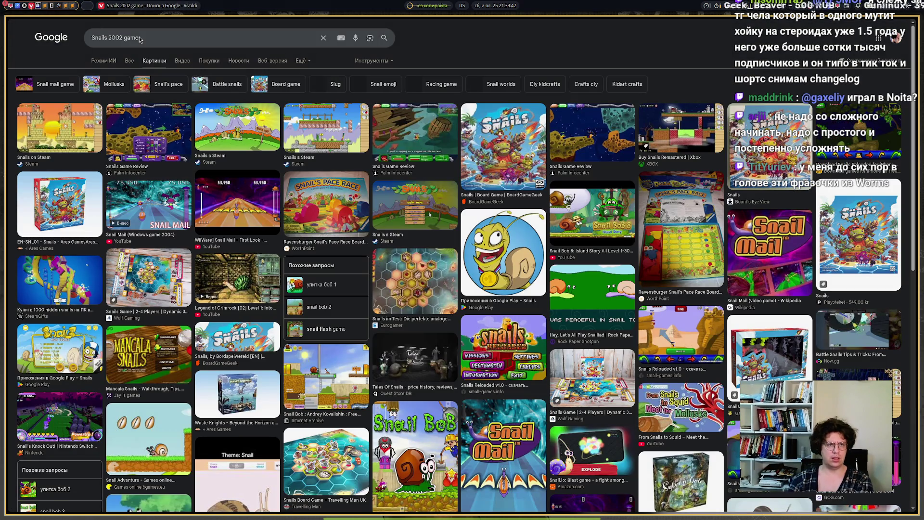
Step: Preview the Snails on Steam image, then open a new speed-dial tab
{"action": "left_click", "coordinate": [59, 129]}
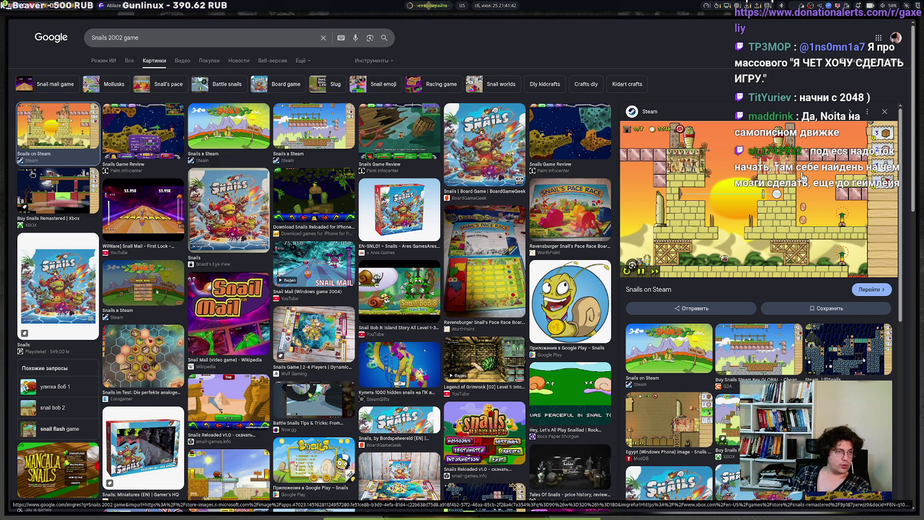
{"action": "mouse_move", "coordinate": [6, 163]}
{"action": "left_click", "coordinate": [58, 60]}
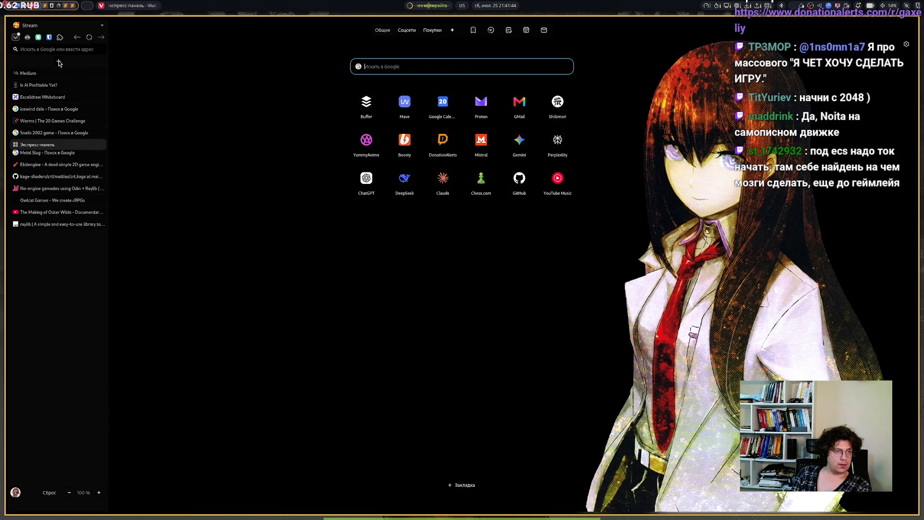
{"action": "type", "text": "@strudio"}
{"action": "key", "text": "Return"}
{"action": "mouse_move", "coordinate": [4, 259]}
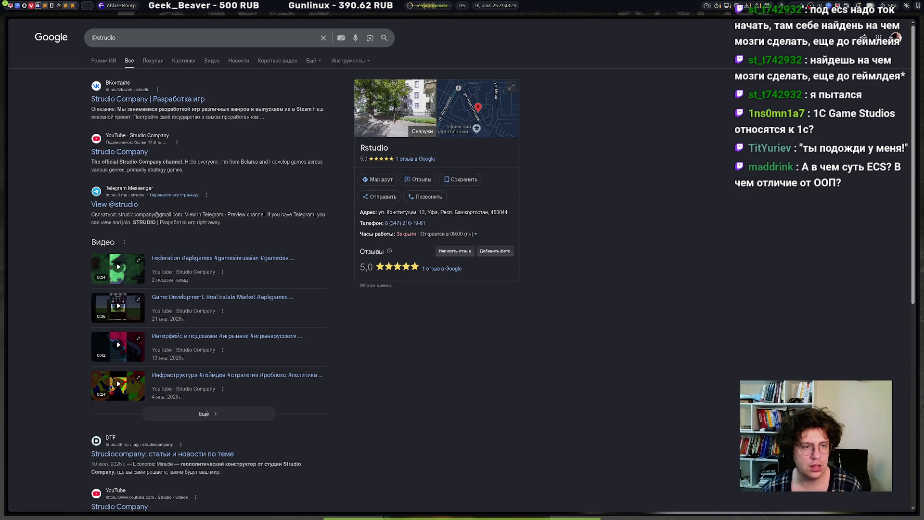
Step: Back in Excalidraw, draw a small square block on empty canvas
{"action": "mouse_move", "coordinate": [11, 267]}
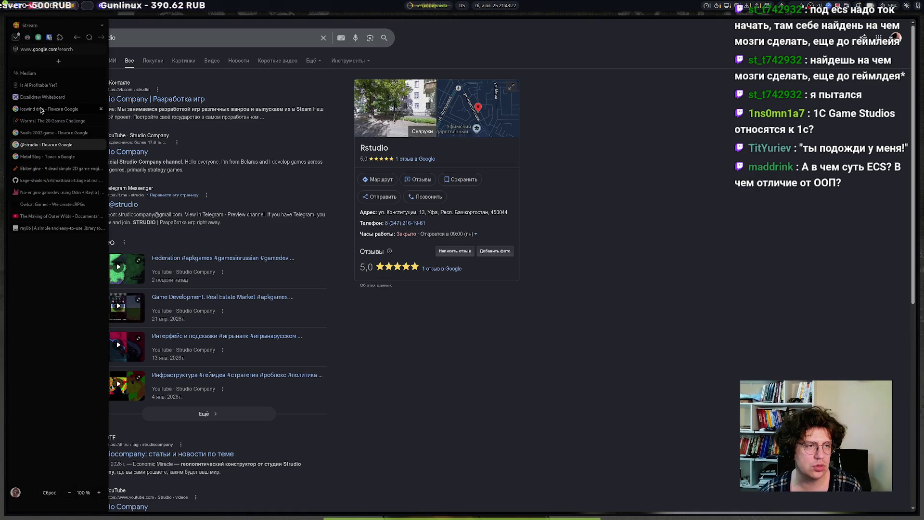
{"action": "left_click", "coordinate": [37, 101]}
{"action": "left_click_drag", "start_coordinate": [502, 315], "coordinate": [144, 330]}
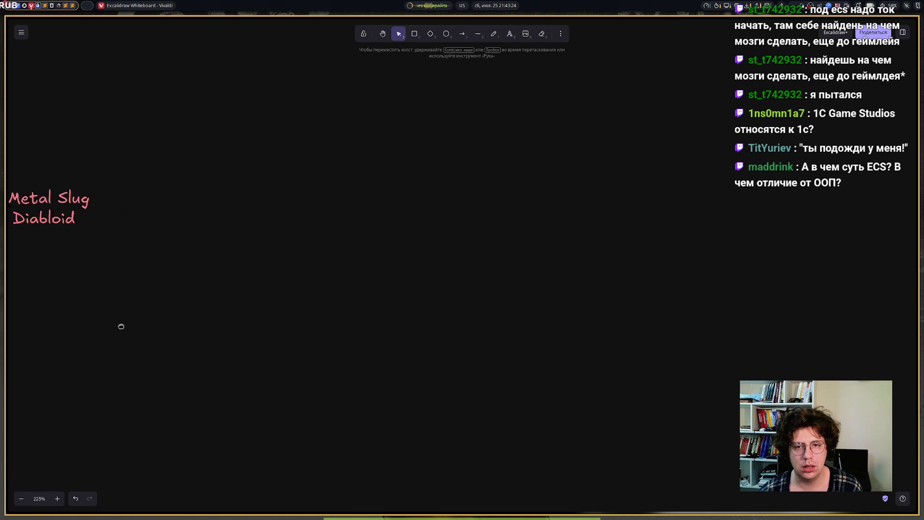
{"action": "scroll", "coordinate": [58, 327], "scroll_direction": "up", "scroll_amount": 5}
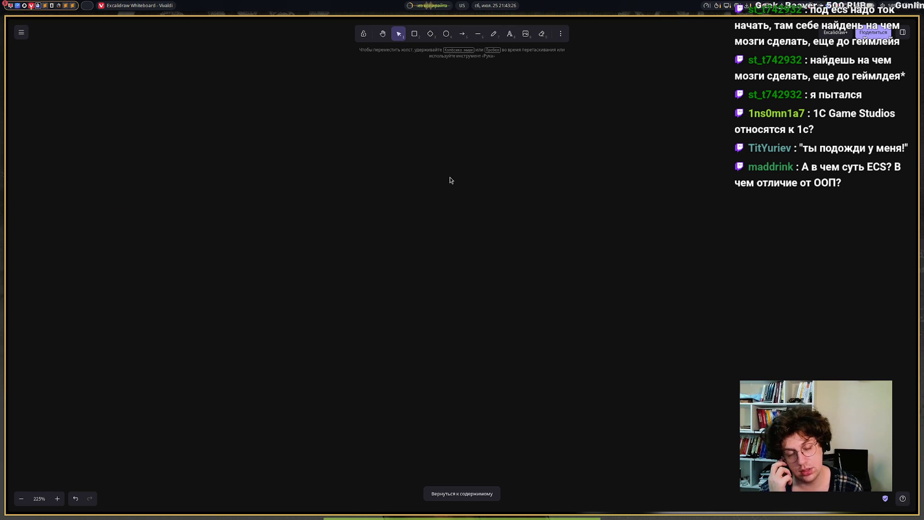
{"action": "left_click", "coordinate": [413, 34]}
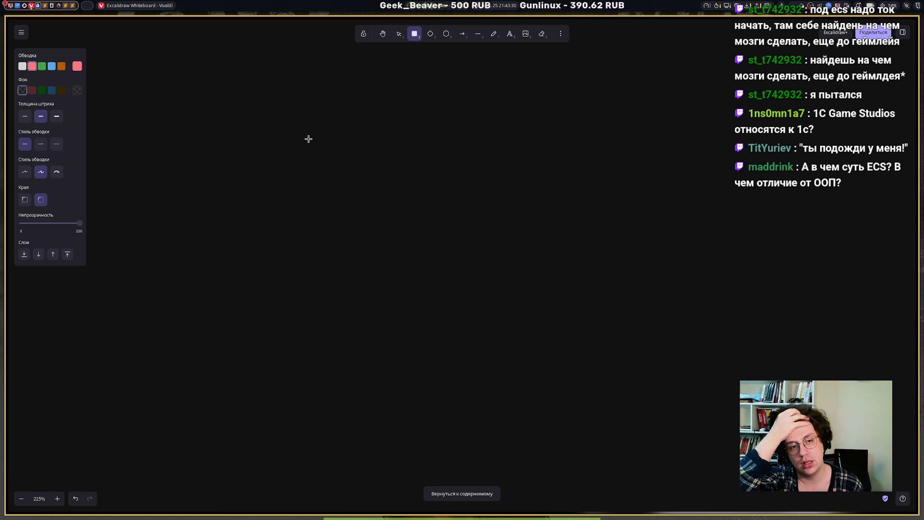
{"action": "left_click_drag", "start_coordinate": [308, 139], "coordinate": [320, 150]}
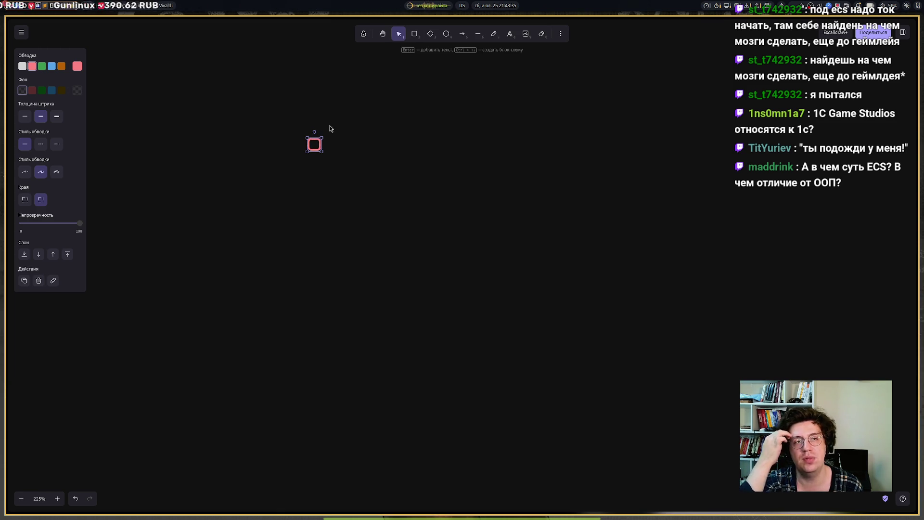
Step: Add a wider block and a longer bar beneath the square, then box-select all three
{"action": "left_click", "coordinate": [414, 39]}
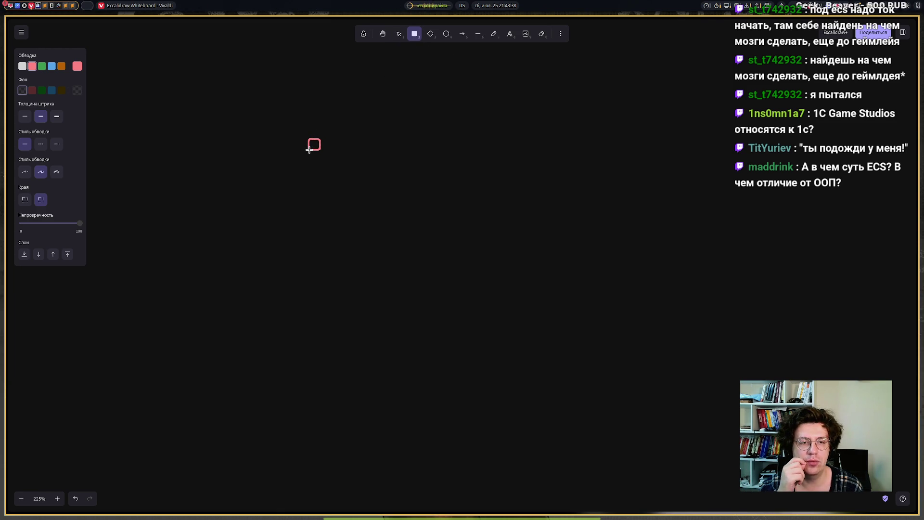
{"action": "left_click_drag", "start_coordinate": [347, 161], "coordinate": [348, 160]}
{"action": "left_click", "coordinate": [413, 32]}
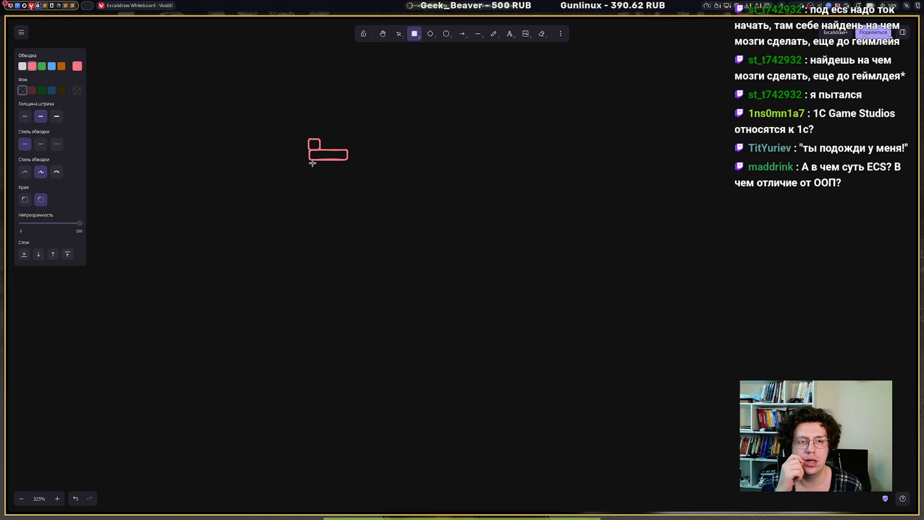
{"action": "left_click_drag", "start_coordinate": [307, 160], "coordinate": [399, 172]}
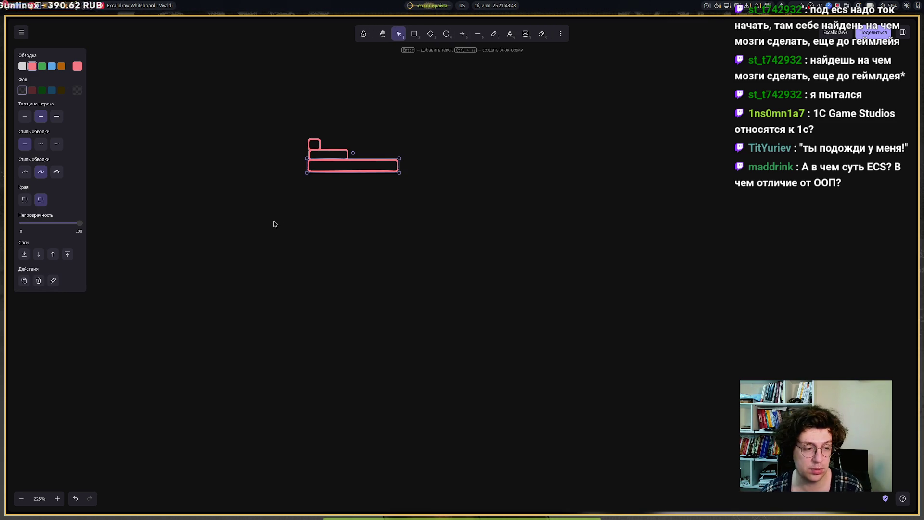
{"action": "left_click", "coordinate": [322, 299]}
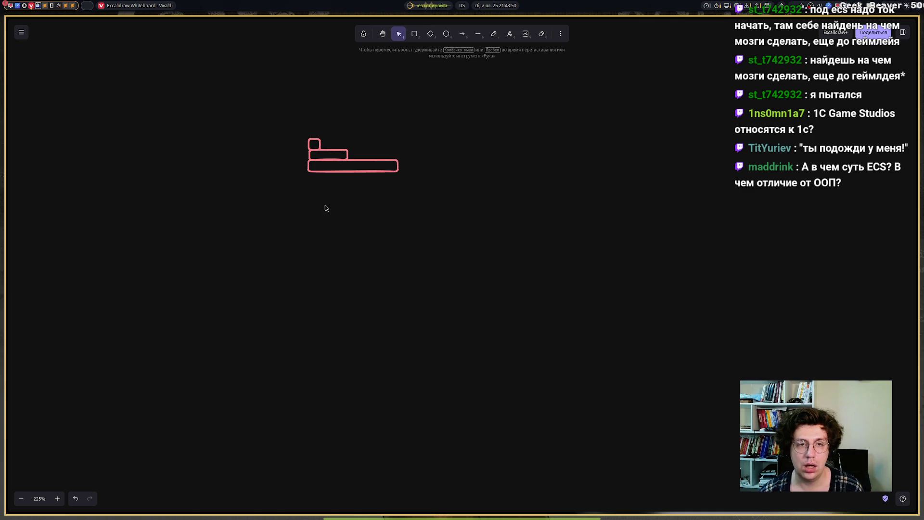
{"action": "left_click_drag", "start_coordinate": [283, 102], "coordinate": [508, 241]}
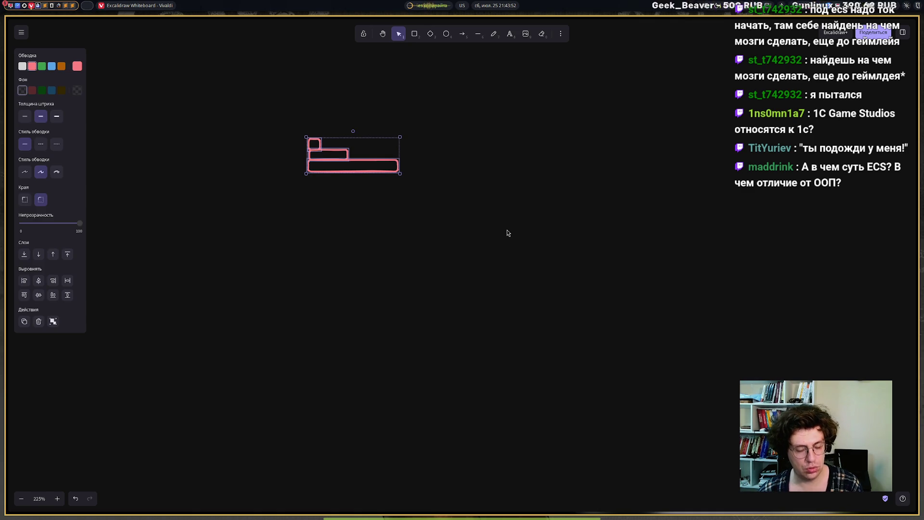
Step: Paste two copies of the stepped group, placing each to the right of the previous one
{"action": "left_click", "coordinate": [363, 236]}
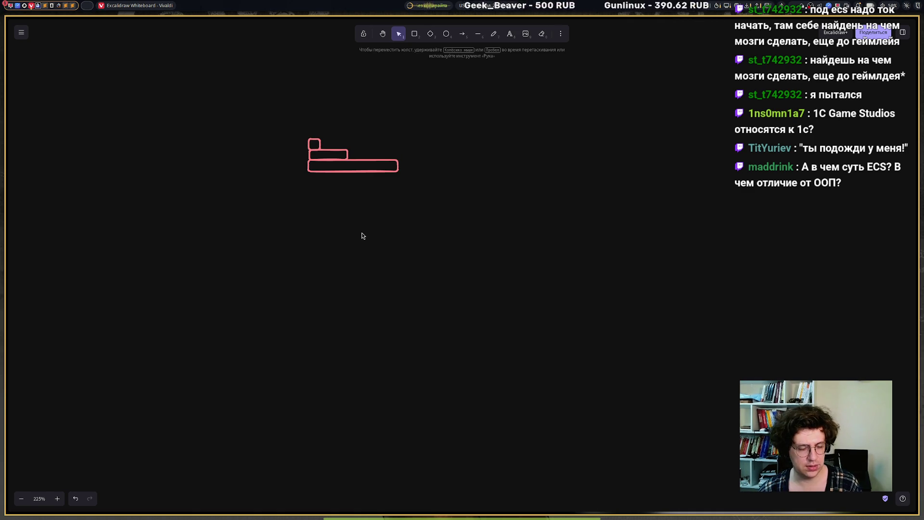
{"action": "key", "text": "ctrl+v"}
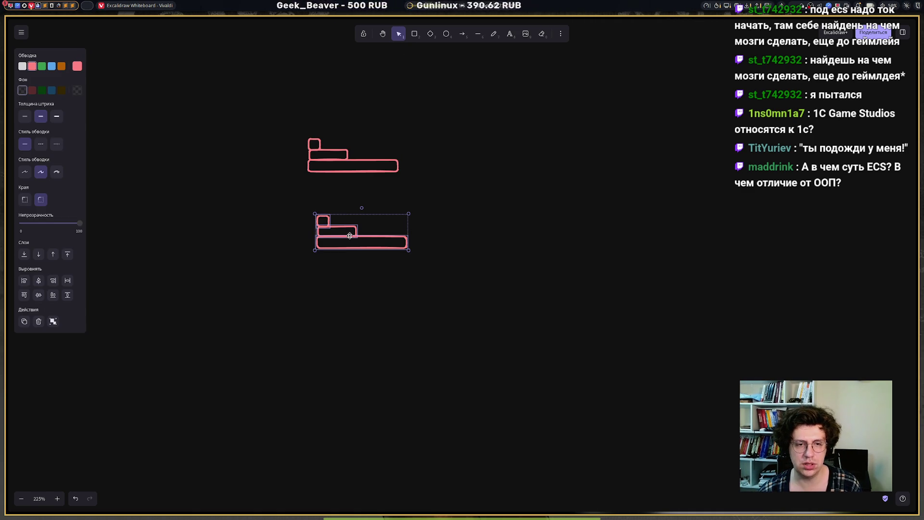
{"action": "mouse_move", "coordinate": [351, 237]}
{"action": "left_mouse_down"}
{"action": "mouse_move", "coordinate": [467, 190]}
{"action": "mouse_move", "coordinate": [456, 156]}
{"action": "mouse_move", "coordinate": [433, 155]}
{"action": "left_mouse_up"}
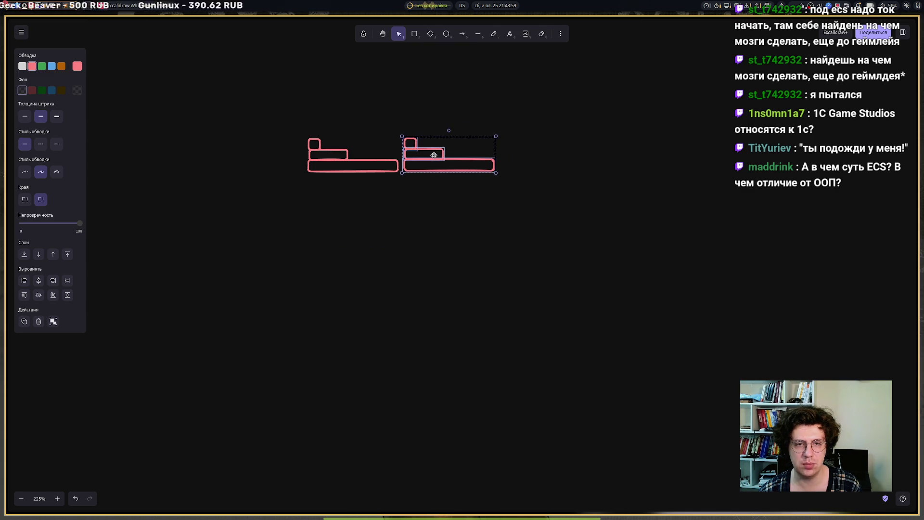
{"action": "left_click", "coordinate": [407, 73]}
{"action": "key", "text": "ctrl+v"}
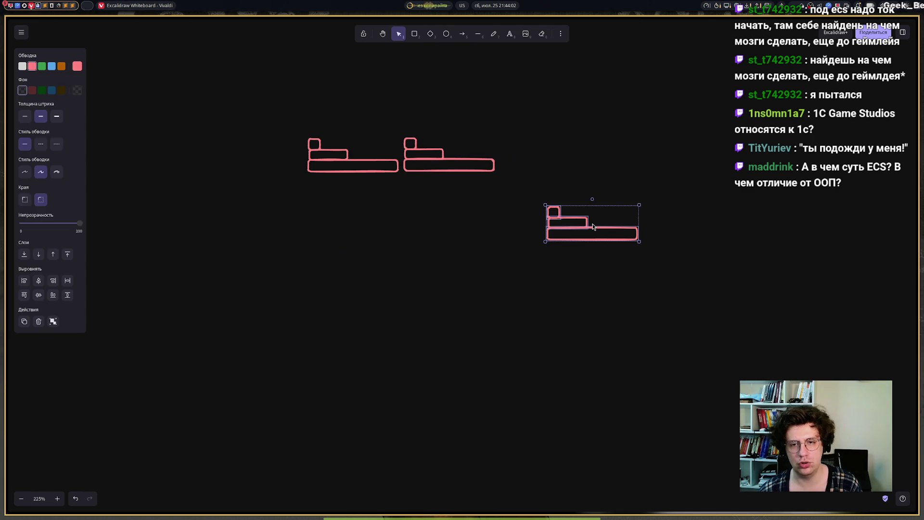
{"action": "mouse_move", "coordinate": [569, 223]}
{"action": "left_mouse_down"}
{"action": "mouse_move", "coordinate": [536, 154]}
{"action": "mouse_move", "coordinate": [519, 153]}
{"action": "left_mouse_up"}
{"action": "left_click", "coordinate": [311, 320]}
{"action": "mouse_move", "coordinate": [275, 119]}
{"action": "left_mouse_down"}
{"action": "mouse_move", "coordinate": [558, 127]}
{"action": "mouse_move", "coordinate": [572, 144]}
{"action": "left_mouse_up"}
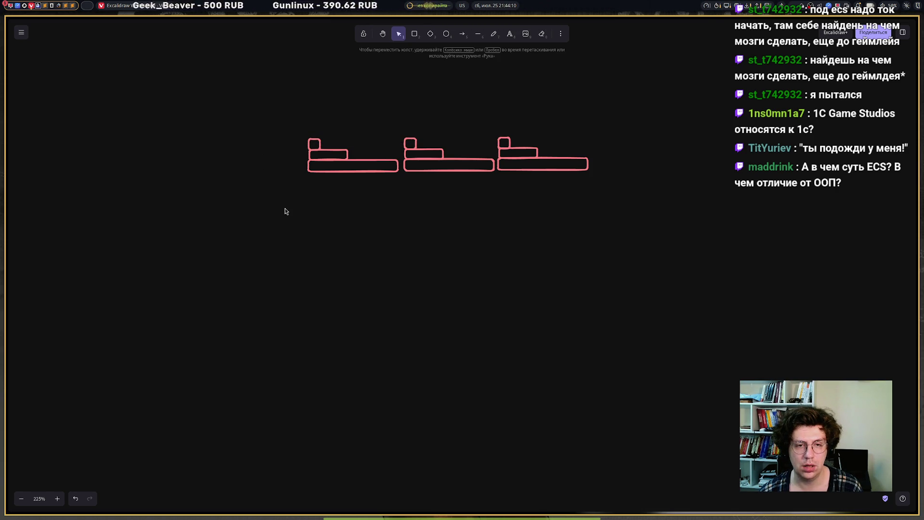
{"action": "left_click_drag", "start_coordinate": [282, 130], "coordinate": [397, 202]}
{"action": "left_click", "coordinate": [393, 267]}
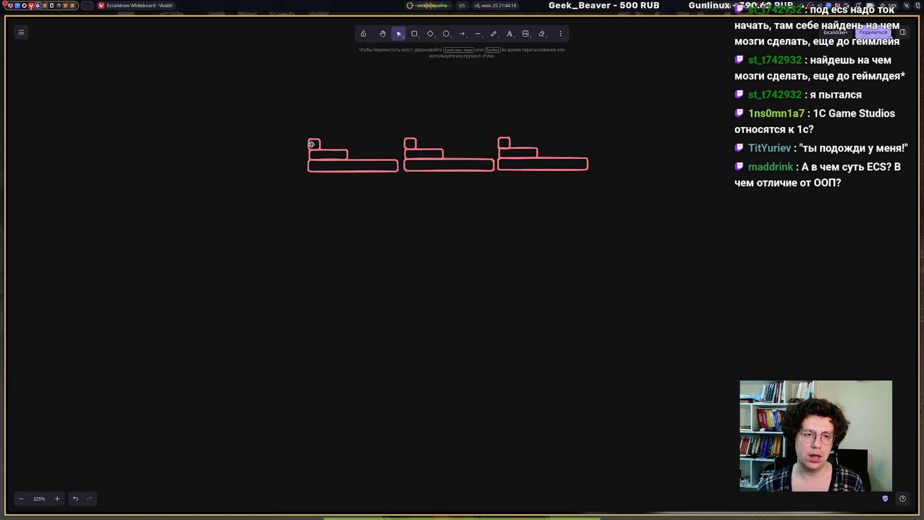
Step: Paste copies of the small square and line up three squares in a row below the groups
{"action": "left_click", "coordinate": [316, 145]}
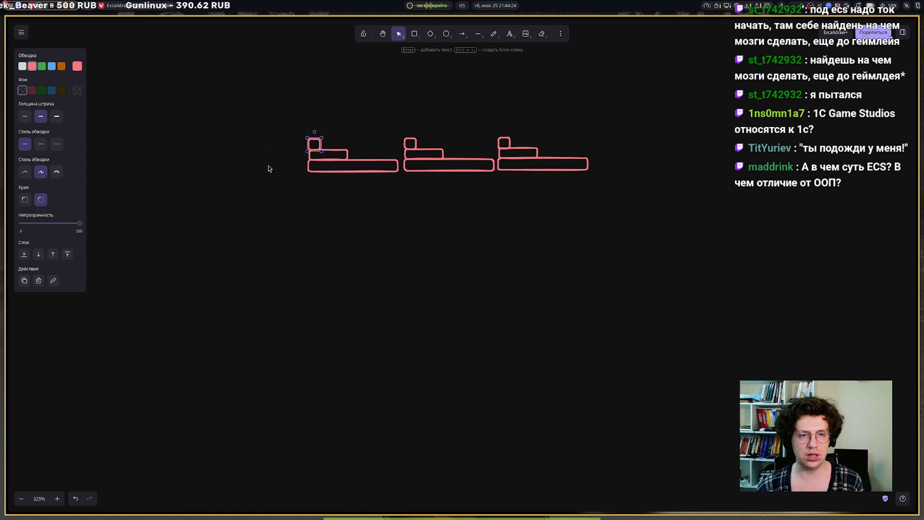
{"action": "left_click", "coordinate": [317, 222]}
{"action": "key", "text": "ctrl+v"}
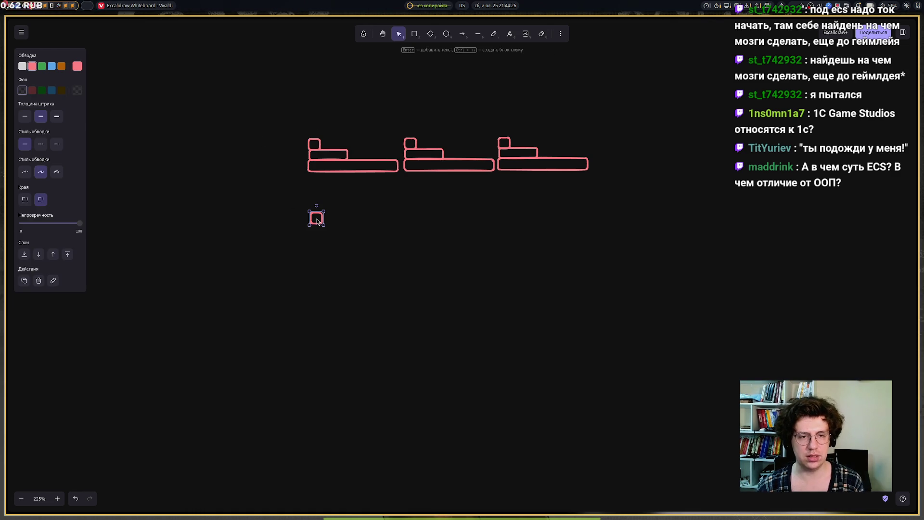
{"action": "key", "text": "Escape"}
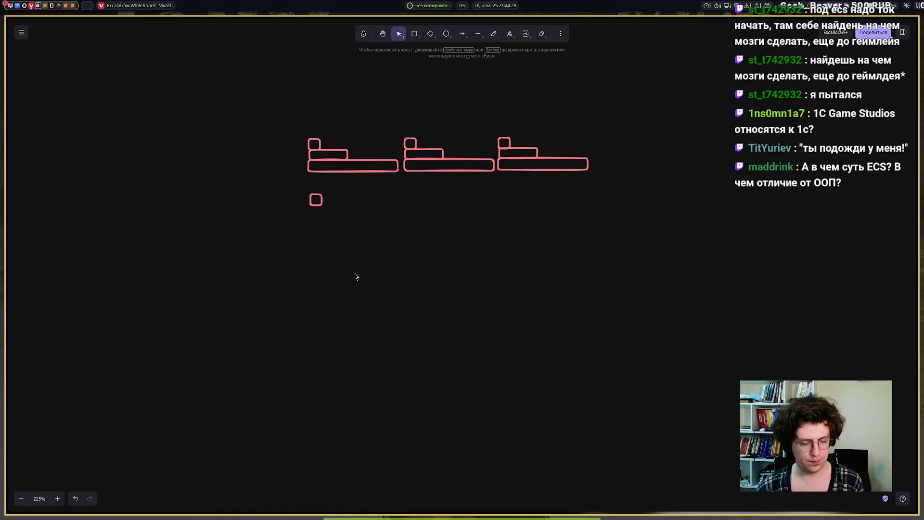
{"action": "key", "text": "ctrl+v"}
{"action": "key", "text": "ctrl+v"}
{"action": "left_click_drag", "start_coordinate": [353, 260], "coordinate": [330, 201]}
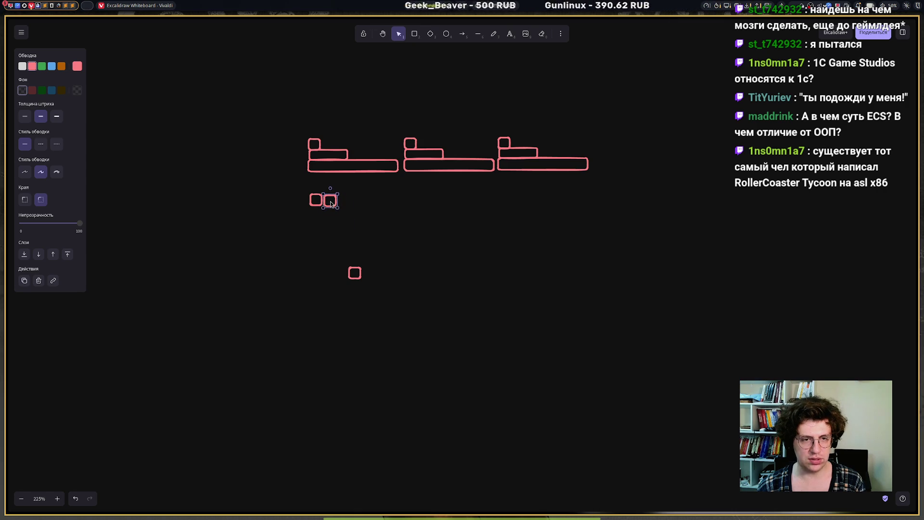
{"action": "left_click_drag", "start_coordinate": [349, 273], "coordinate": [336, 199]}
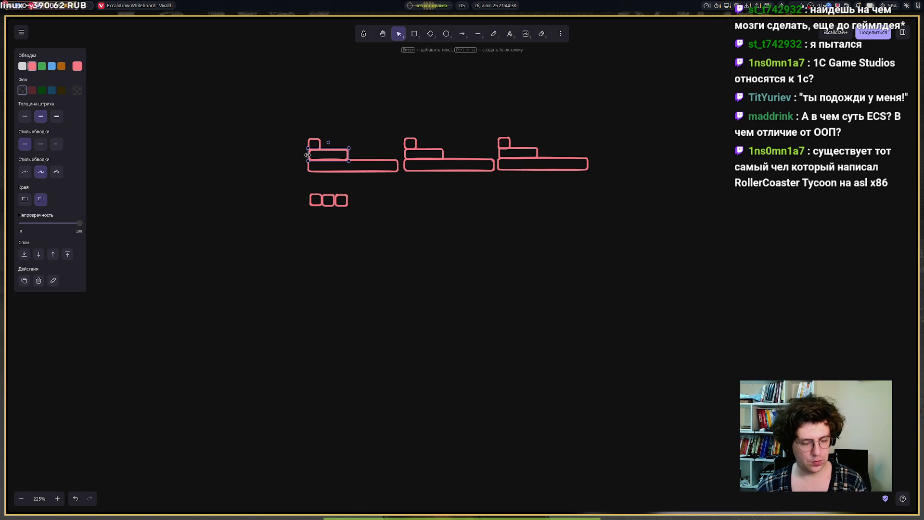
{"action": "left_click", "coordinate": [314, 223]}
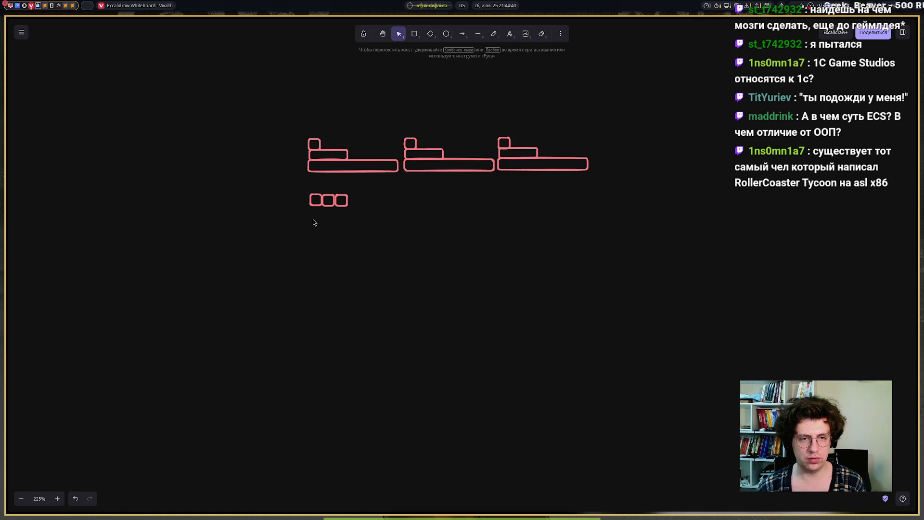
Step: Make a row of three medium bars beneath the squares, deleting the extra copy
{"action": "key", "text": "ctrl+v"}
{"action": "left_click_drag", "start_coordinate": [314, 223], "coordinate": [328, 224]}
{"action": "key", "text": "ctrl+v"}
{"action": "mouse_move", "coordinate": [352, 357]}
{"action": "left_mouse_down"}
{"action": "mouse_move", "coordinate": [382, 195]}
{"action": "mouse_move", "coordinate": [366, 220]}
{"action": "left_mouse_up"}
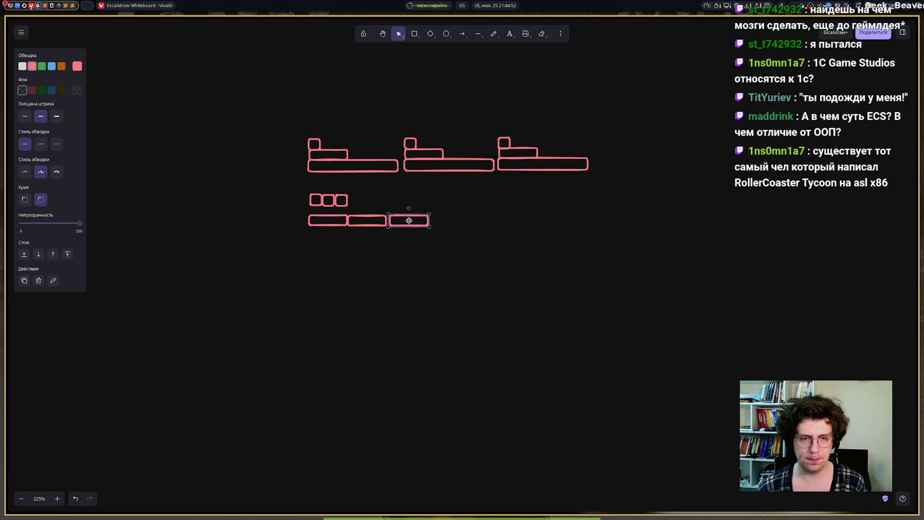
{"action": "left_click_drag", "start_coordinate": [406, 221], "coordinate": [405, 219]}
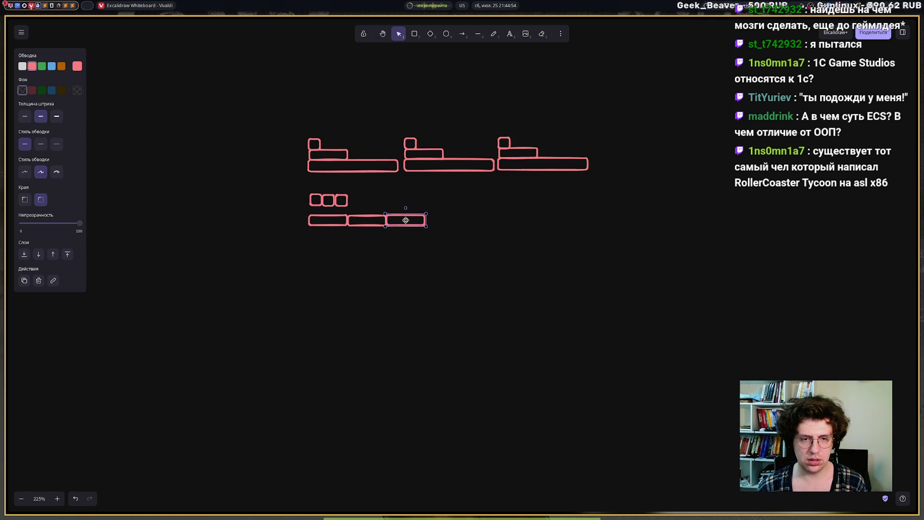
{"action": "left_click", "coordinate": [336, 338]}
{"action": "key", "text": "ctrl+v"}
{"action": "left_click_drag", "start_coordinate": [339, 347], "coordinate": [329, 248]}
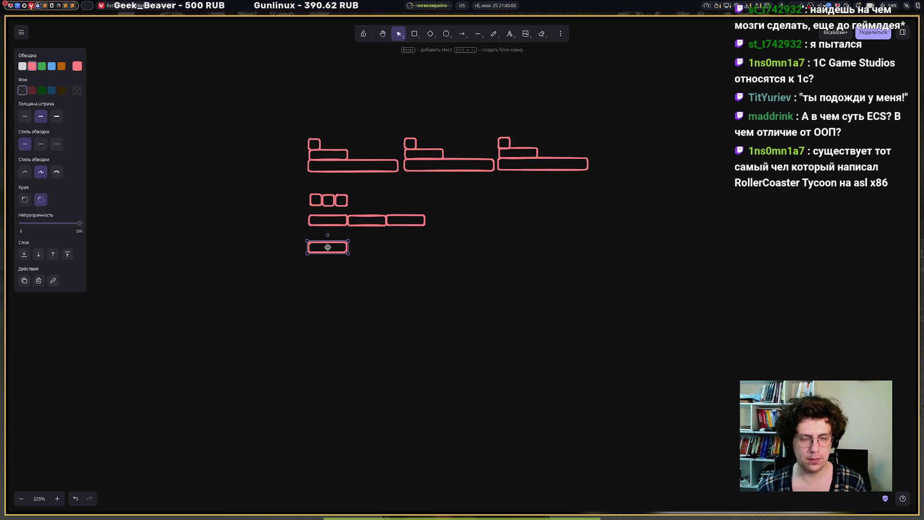
{"action": "key", "text": "Delete"}
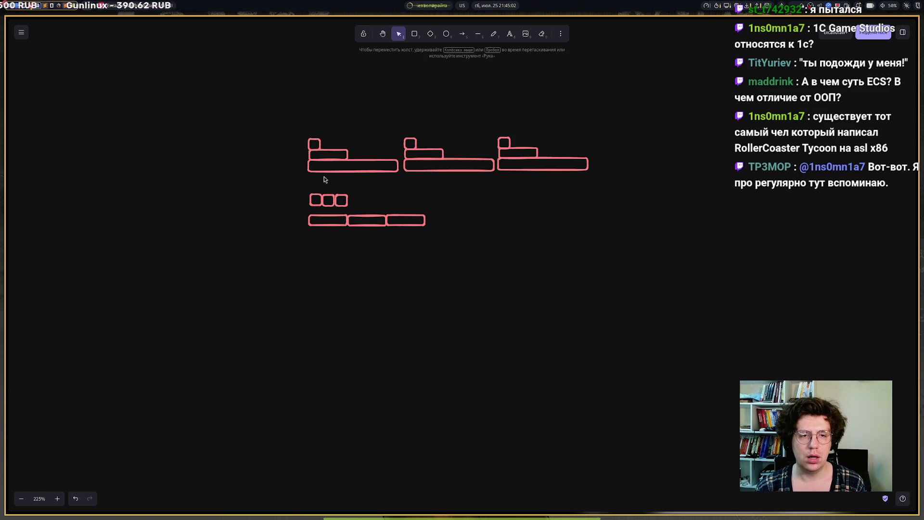
Step: Make a row of three long bars below the medium bars, undoing an accidental resize
{"action": "left_click", "coordinate": [323, 172]}
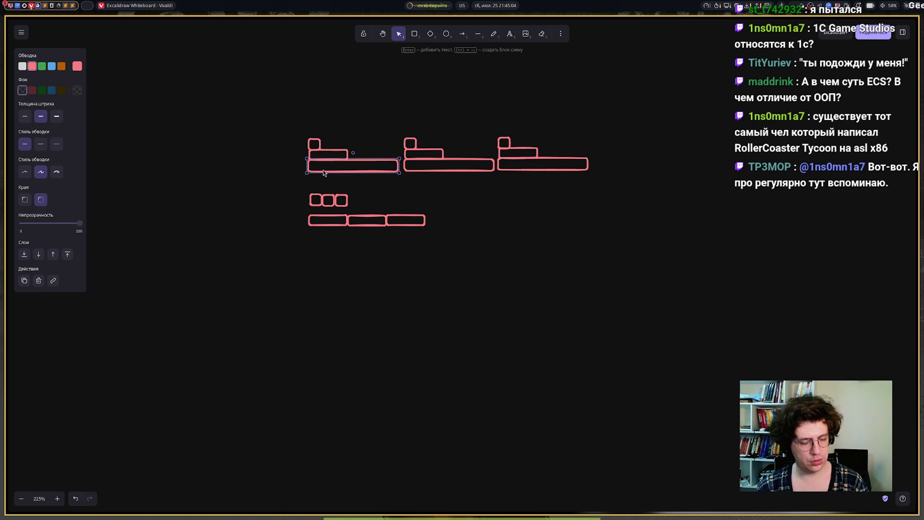
{"action": "key", "text": "ctrl+v"}
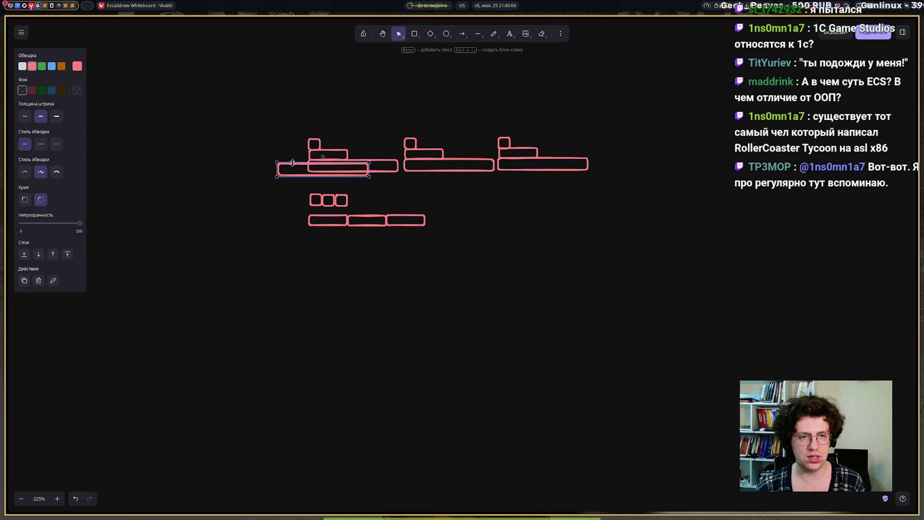
{"action": "left_click_drag", "start_coordinate": [292, 163], "coordinate": [293, 166]}
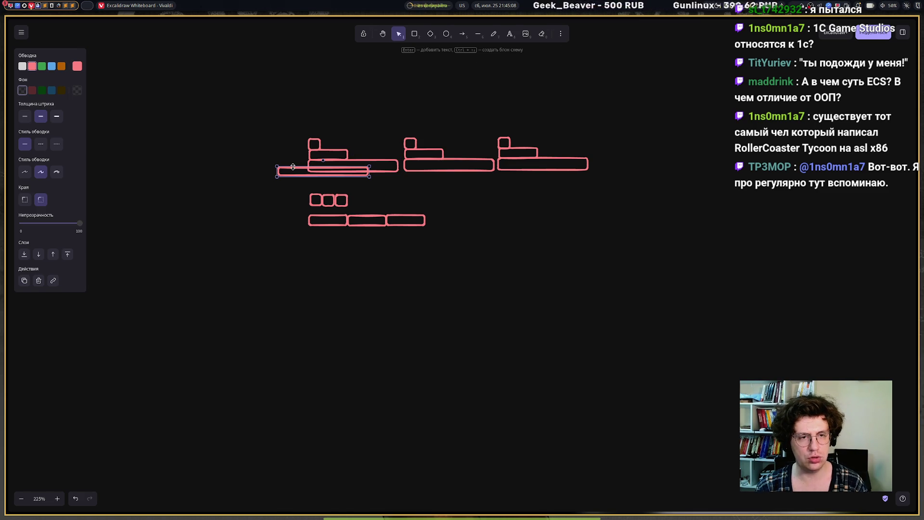
{"action": "key", "text": "ctrl+z"}
{"action": "left_click_drag", "start_coordinate": [303, 189], "coordinate": [323, 239]}
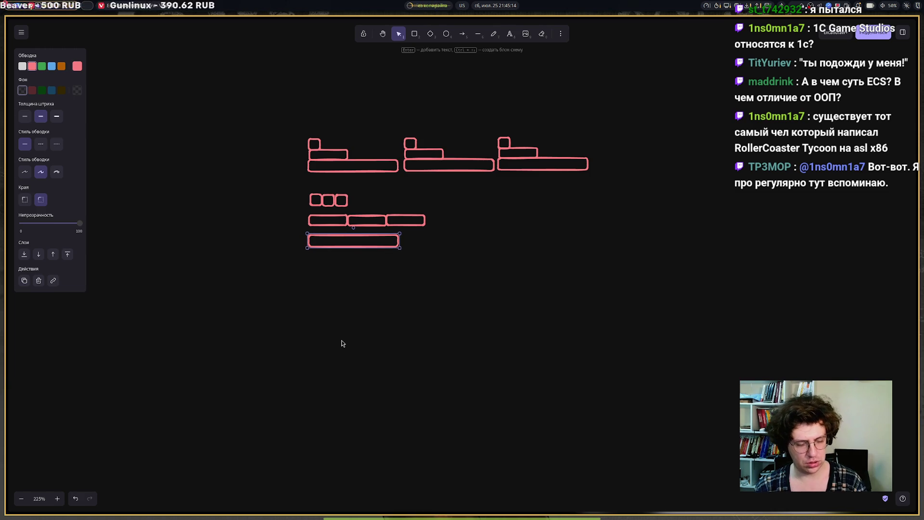
{"action": "key", "text": "ctrl+v"}
{"action": "mouse_move", "coordinate": [341, 339]}
{"action": "left_mouse_down"}
{"action": "mouse_move", "coordinate": [413, 288]}
{"action": "mouse_move", "coordinate": [444, 240]}
{"action": "left_mouse_up"}
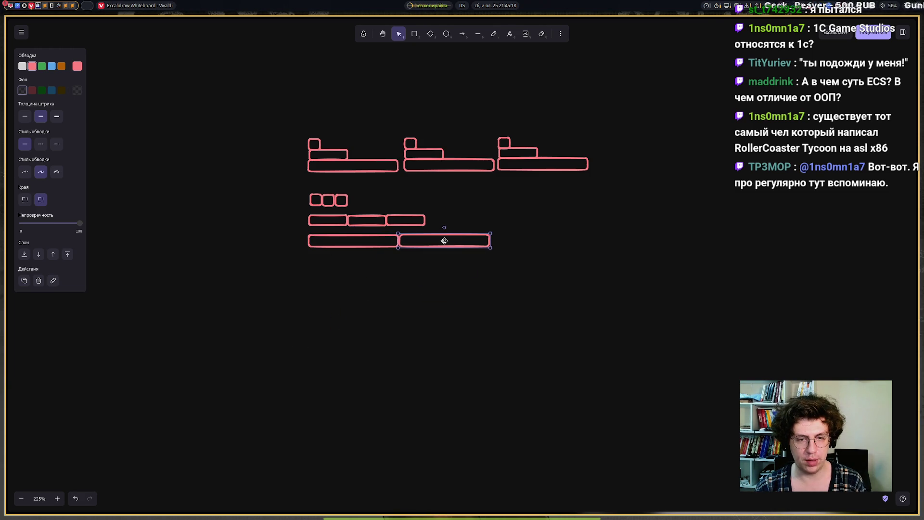
{"action": "key", "text": "ctrl+v"}
{"action": "left_click_drag", "start_coordinate": [596, 232], "coordinate": [536, 243]}
{"action": "left_click", "coordinate": [437, 362]}
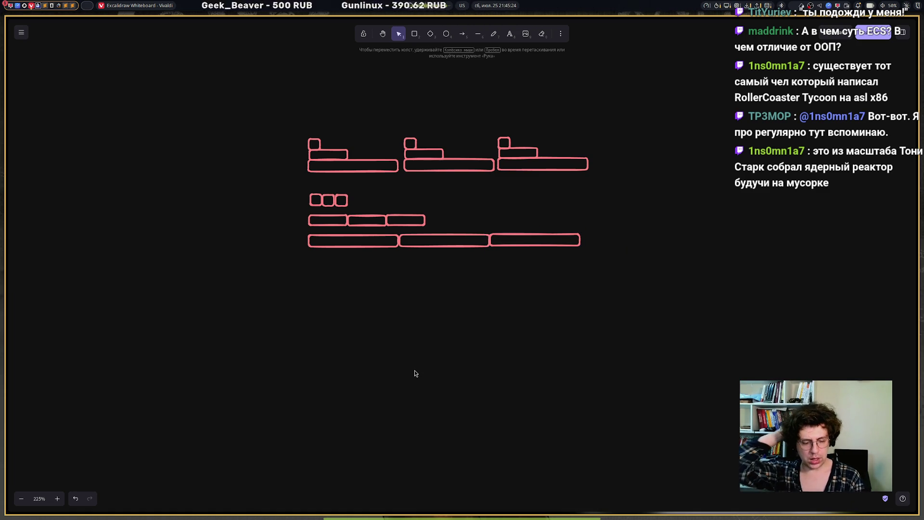
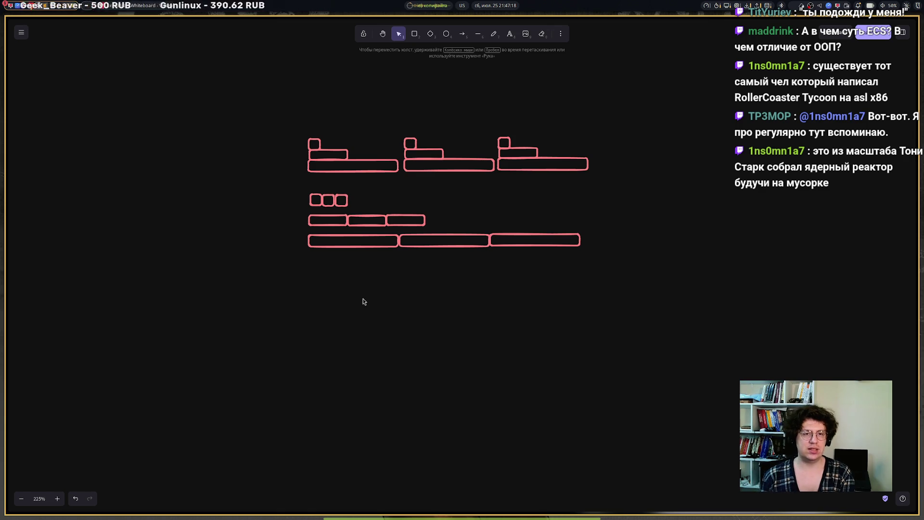
Step: Select the three small squares and the middle-row rectangles, then clear the selection
{"action": "mouse_move", "coordinate": [278, 176]}
{"action": "left_mouse_down"}
{"action": "mouse_move", "coordinate": [324, 204]}
{"action": "mouse_move", "coordinate": [379, 216]}
{"action": "left_mouse_up"}
{"action": "mouse_move", "coordinate": [267, 202]}
{"action": "left_mouse_down"}
{"action": "mouse_move", "coordinate": [261, 219]}
{"action": "mouse_move", "coordinate": [468, 235]}
{"action": "left_mouse_up"}
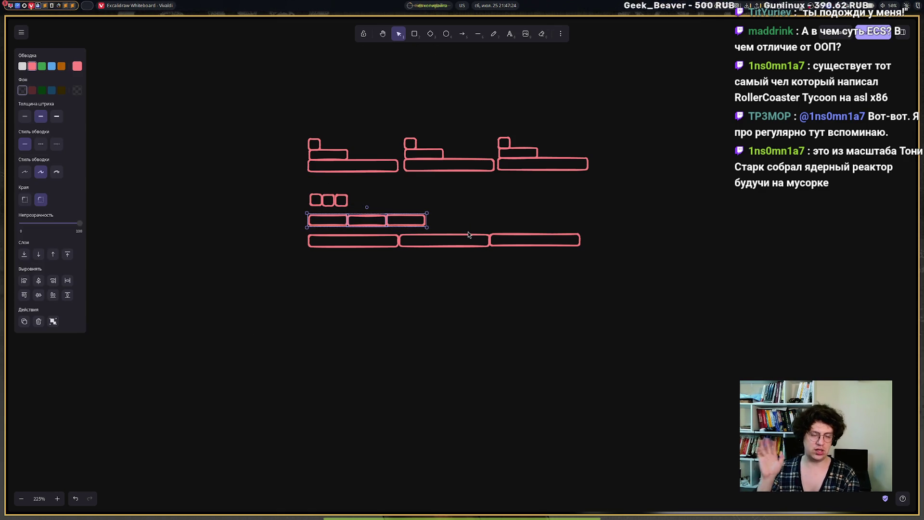
{"action": "left_click", "coordinate": [467, 230]}
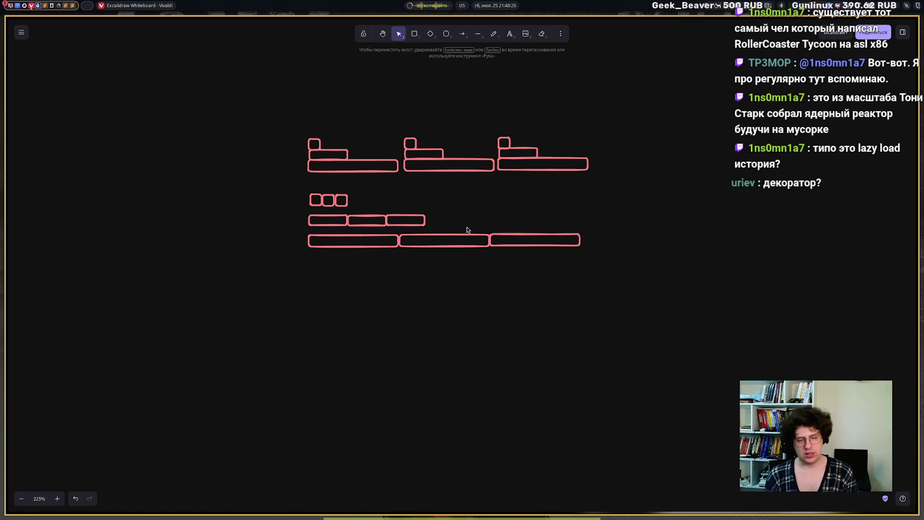
Step: Start a text note below the rows reading 'Герой' in the Russian layout
{"action": "double_click", "coordinate": [326, 308]}
{"action": "type", "text": "U"}
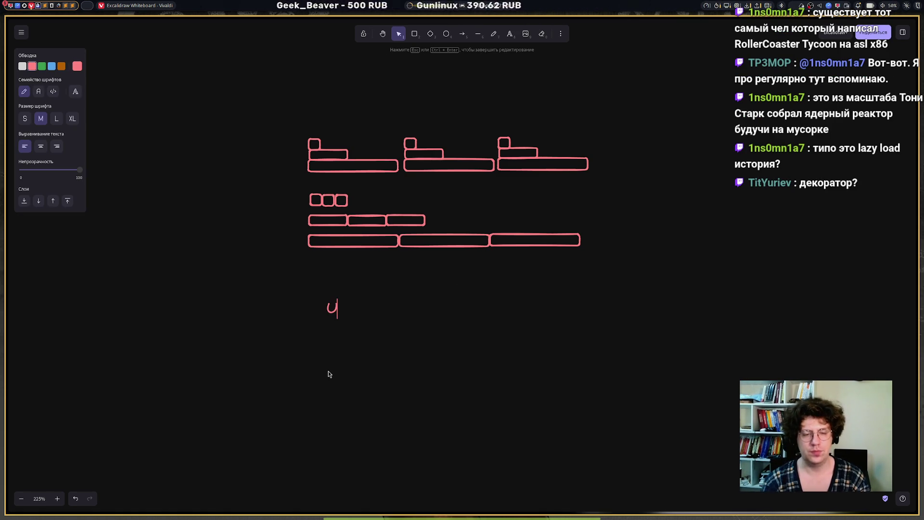
{"action": "key", "text": "BackSpace"}
{"action": "key", "text": "super+space"}
{"action": "type", "text": "Герой"}
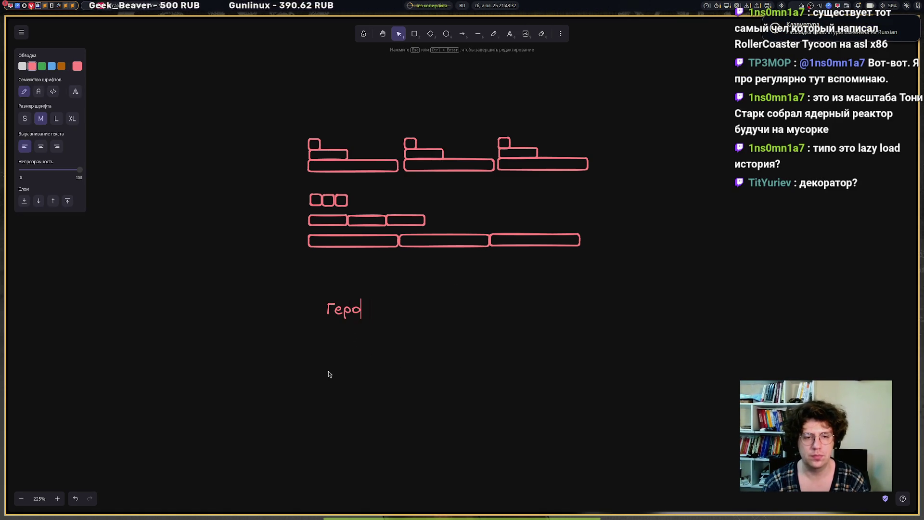
{"action": "left_click", "coordinate": [329, 374]}
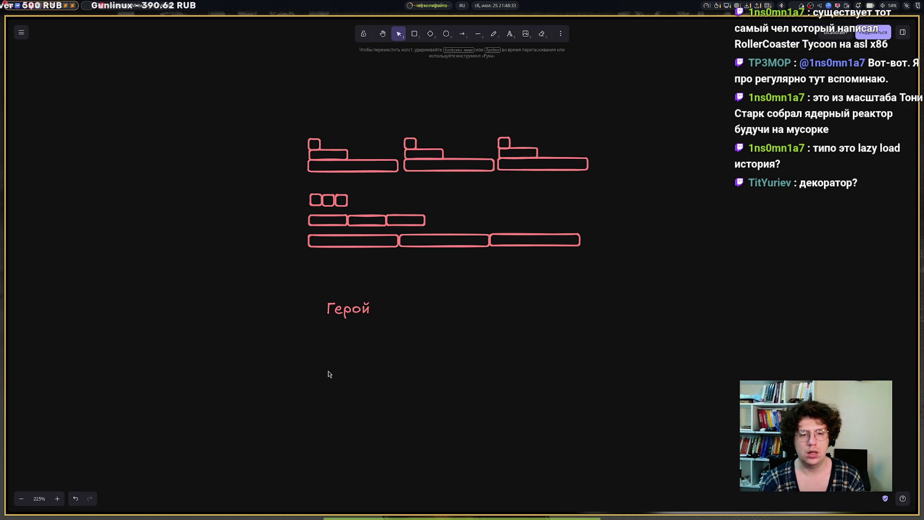
Step: Extend the note to 'Герой = 42', 'Получатели_урона += 42' and 'Система_урона ...'
{"action": "double_click", "coordinate": [353, 309]}
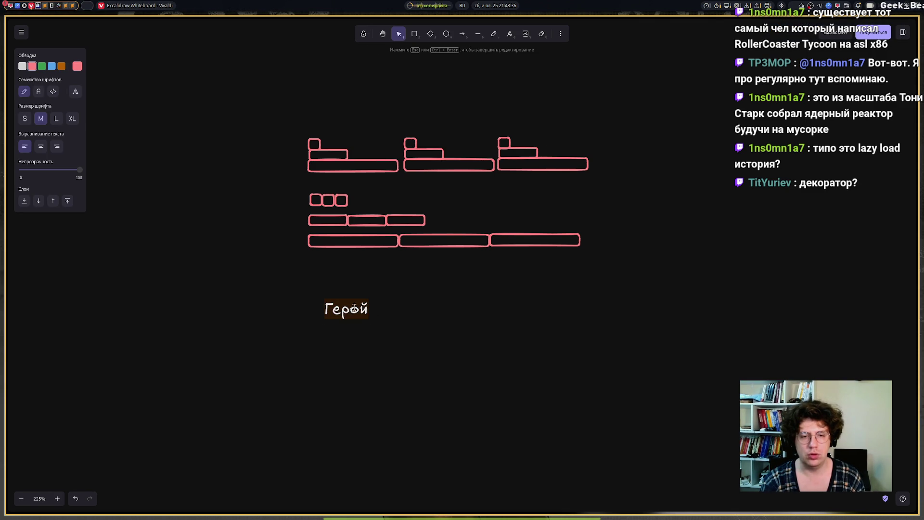
{"action": "key", "text": "End"}
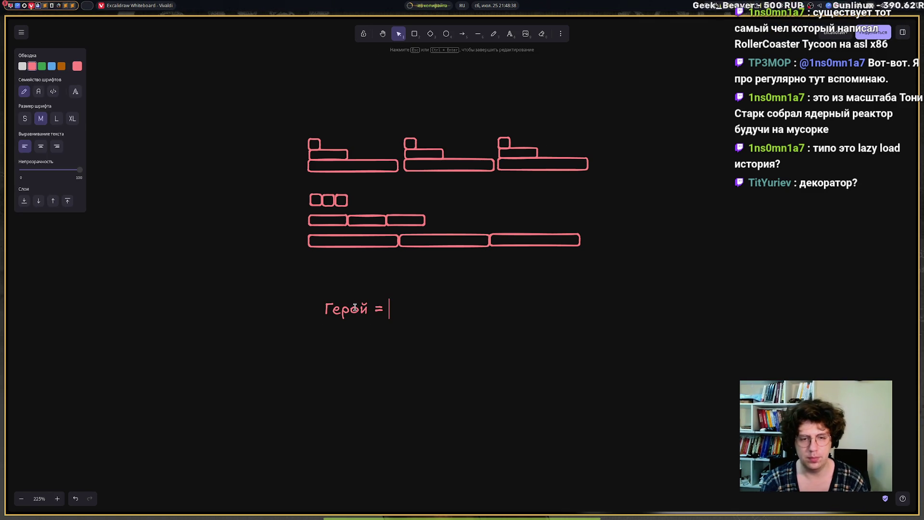
{"action": "type", "text": "42"}
{"action": "key", "text": "Return"}
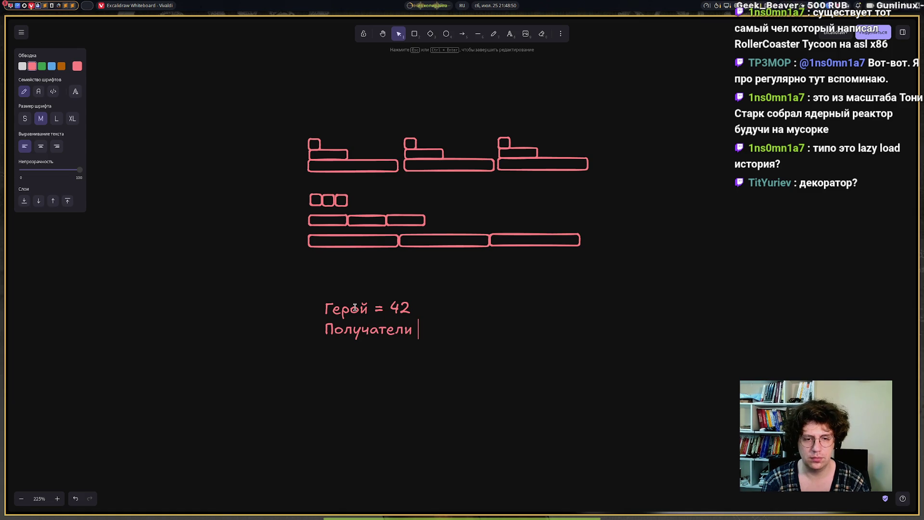
{"action": "key", "text": "BackSpace"}
{"action": "key", "text": "BackSpace"}
{"action": "type", "text": "_ура"}
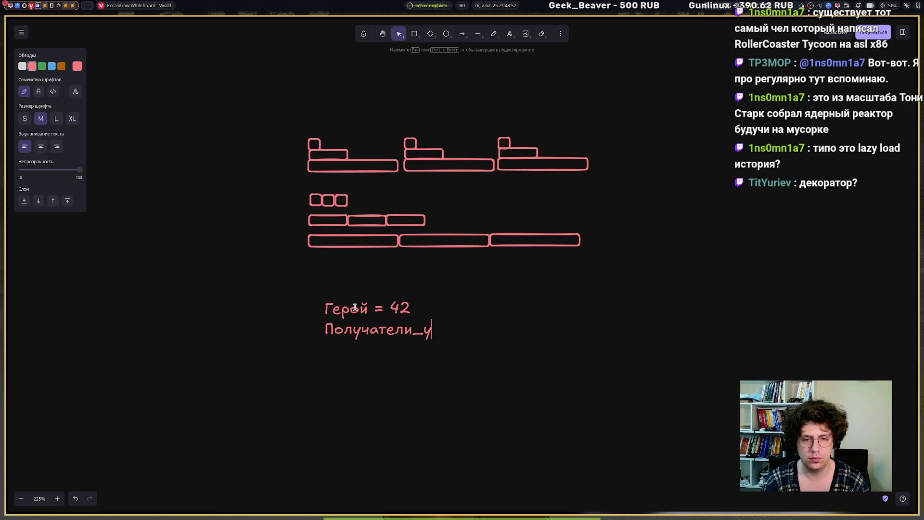
{"action": "type", "text": "на+="}
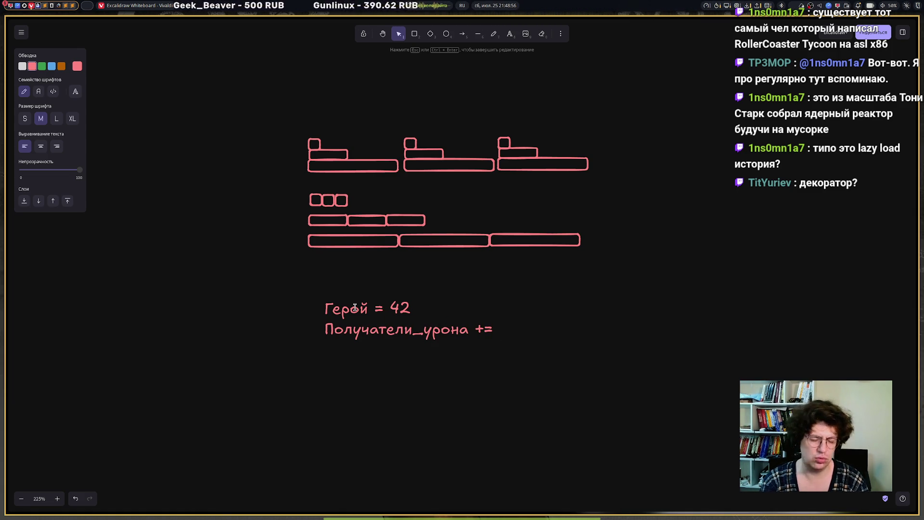
{"action": "type", "text": "42"}
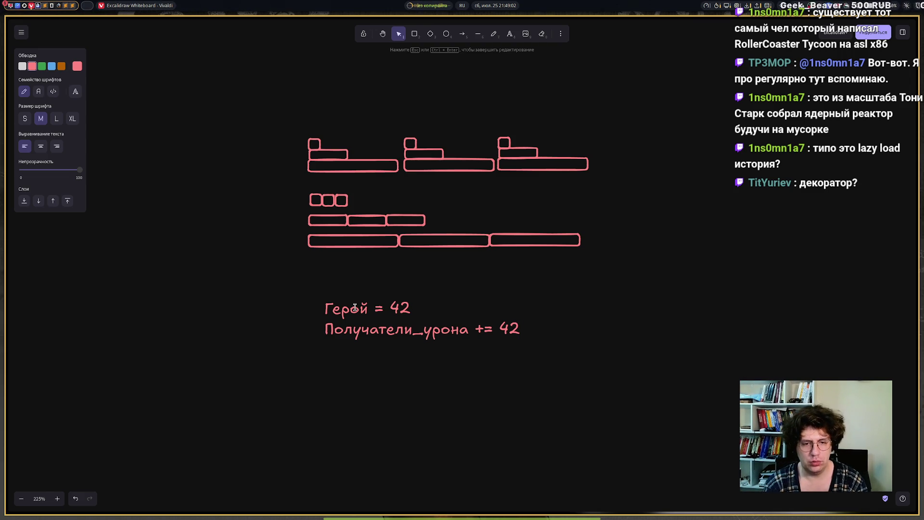
{"action": "key", "text": "Return"}
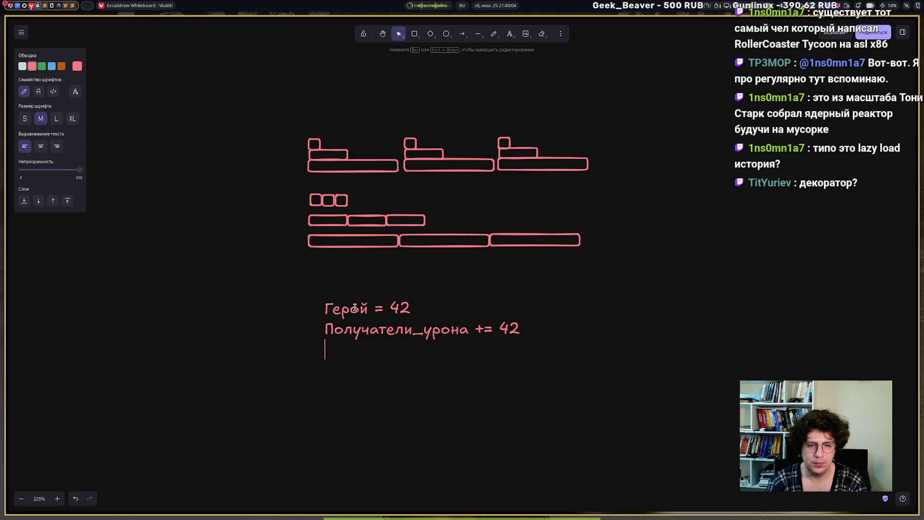
{"action": "type", "text": "Система"}
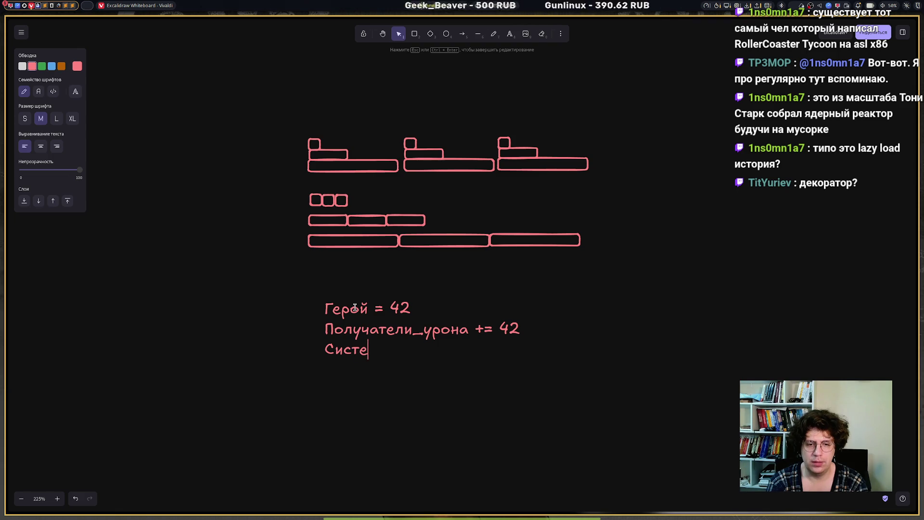
{"action": "type", "text": "_урона "}
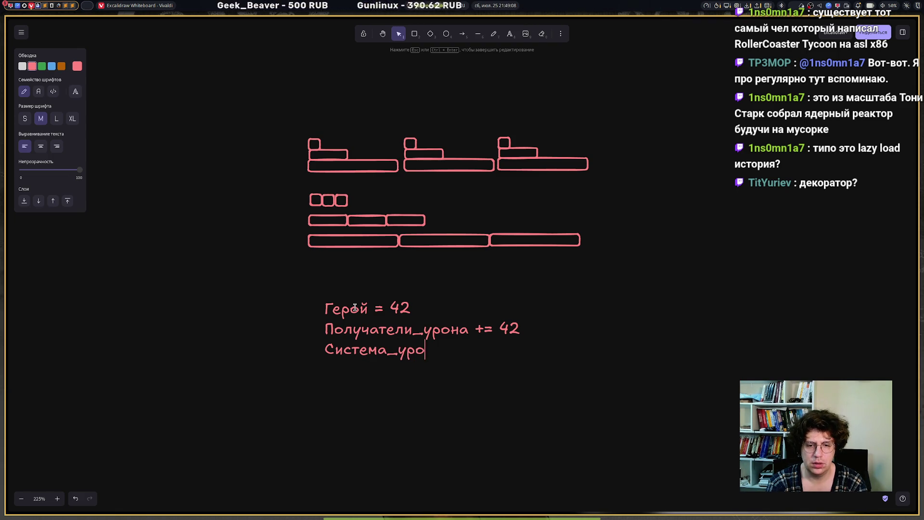
{"action": "type", "text": "..."}
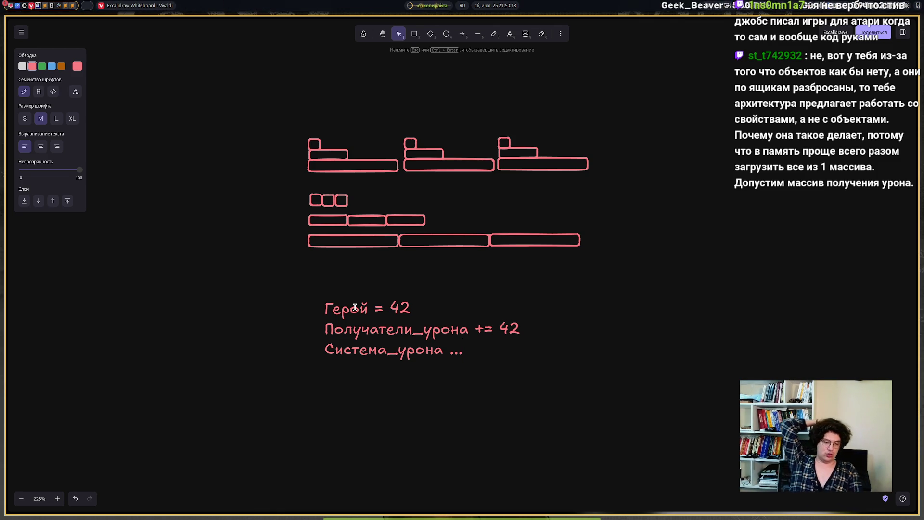
Step: Add a 'DoD' text label beneath the damage note, typed in the English layout
{"action": "double_click", "coordinate": [328, 394]}
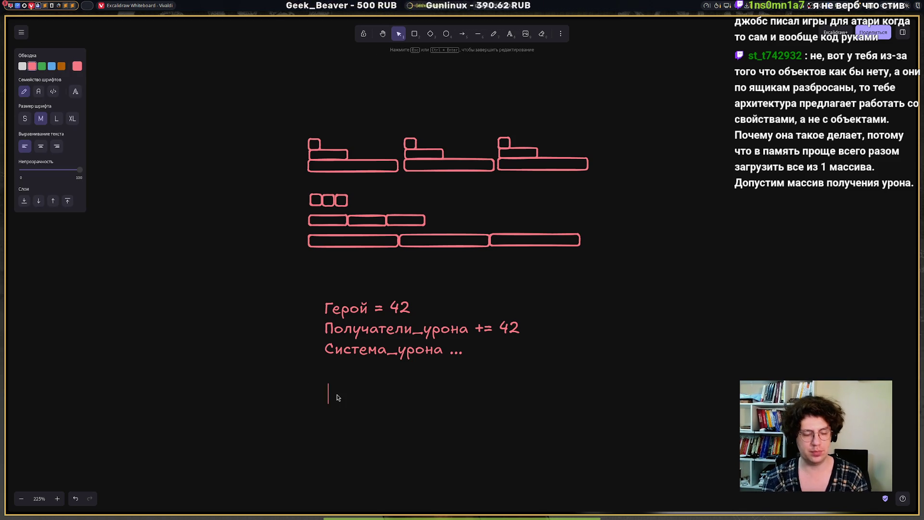
{"action": "key", "text": "alt+shift"}
{"action": "type", "text": "DoD"}
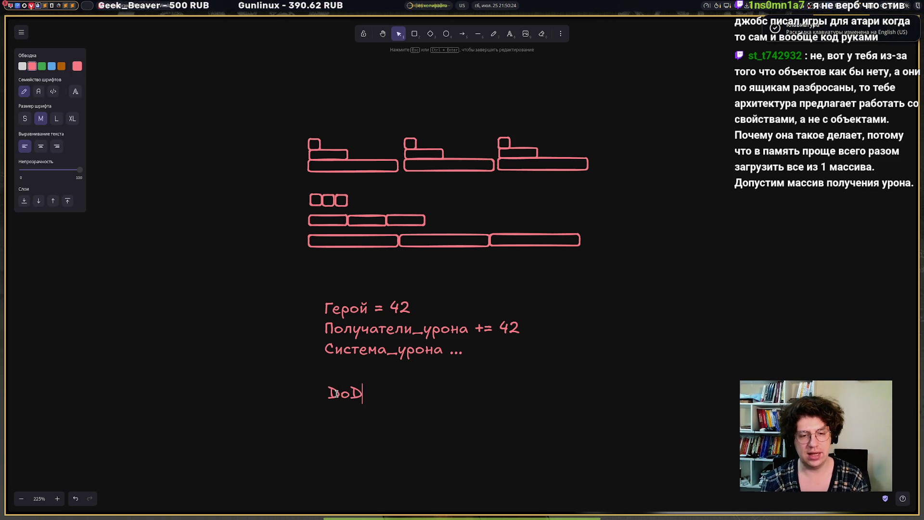
{"action": "left_click", "coordinate": [343, 471]}
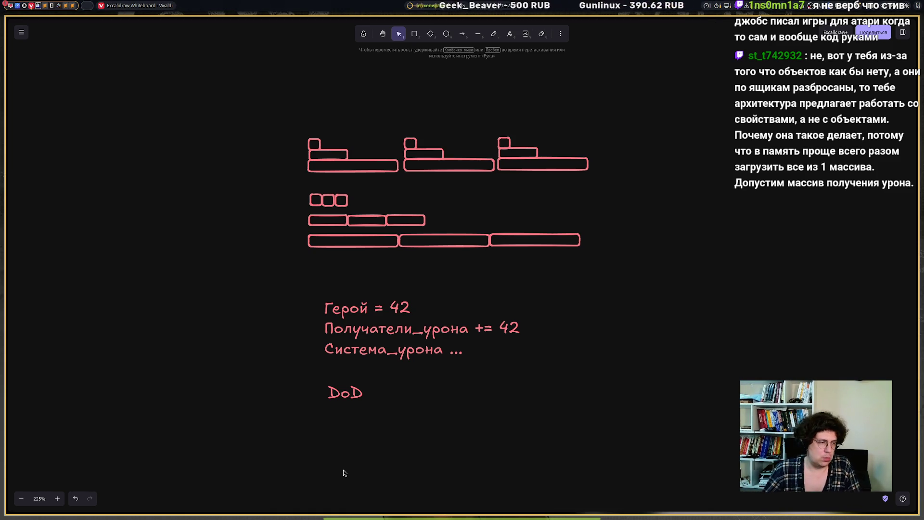
Step: Select the Герой note, then deselect it to view the finished diagram
{"action": "left_click", "coordinate": [333, 351]}
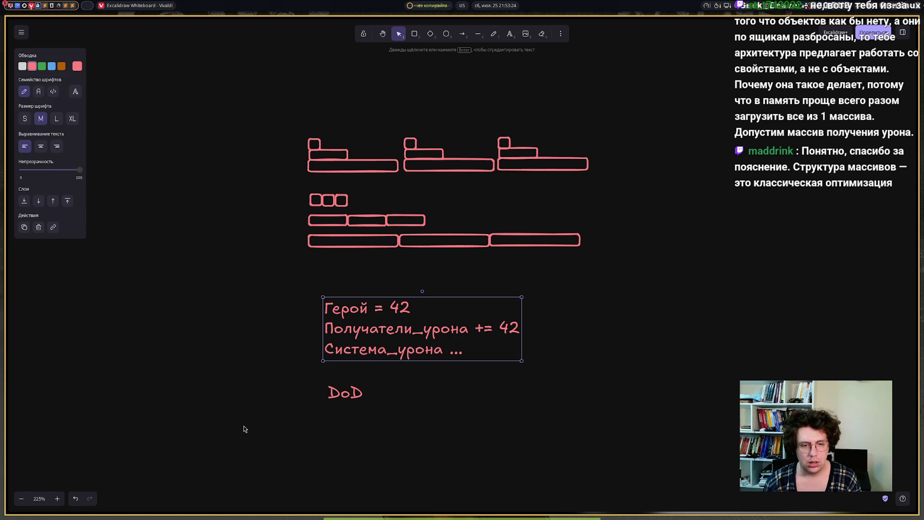
{"action": "left_click", "coordinate": [313, 443]}
{"action": "mouse_move", "coordinate": [355, 506]}
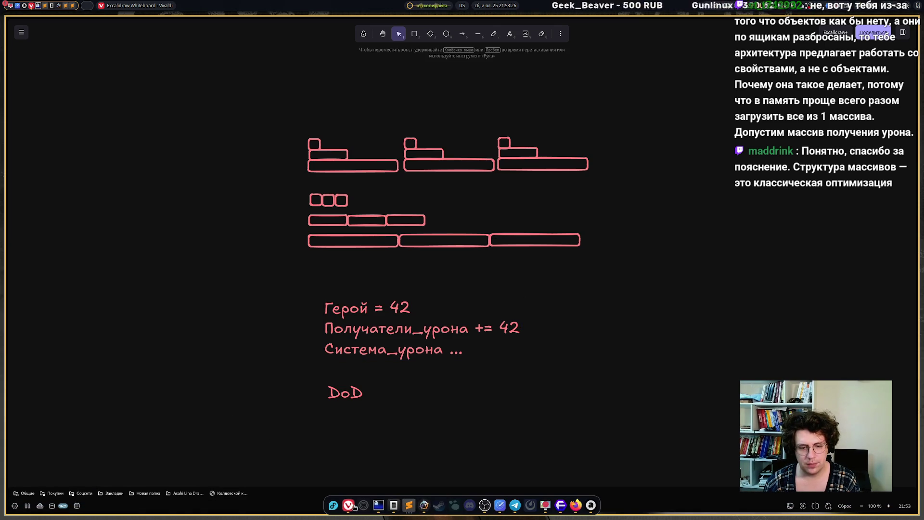
{"action": "mouse_move", "coordinate": [20, 145]}
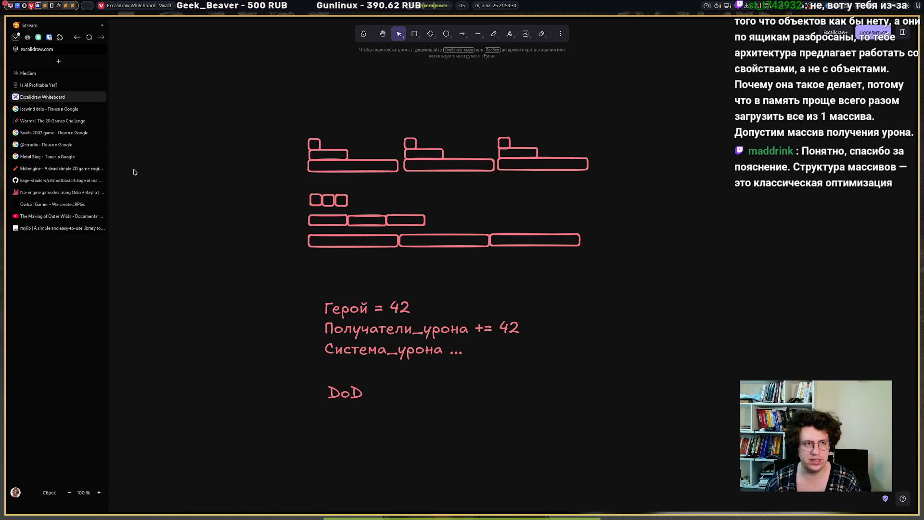
Step: Search Google for 'Arche Go' in a new tab and follow the arche GitHub result
{"action": "left_click", "coordinate": [58, 61]}
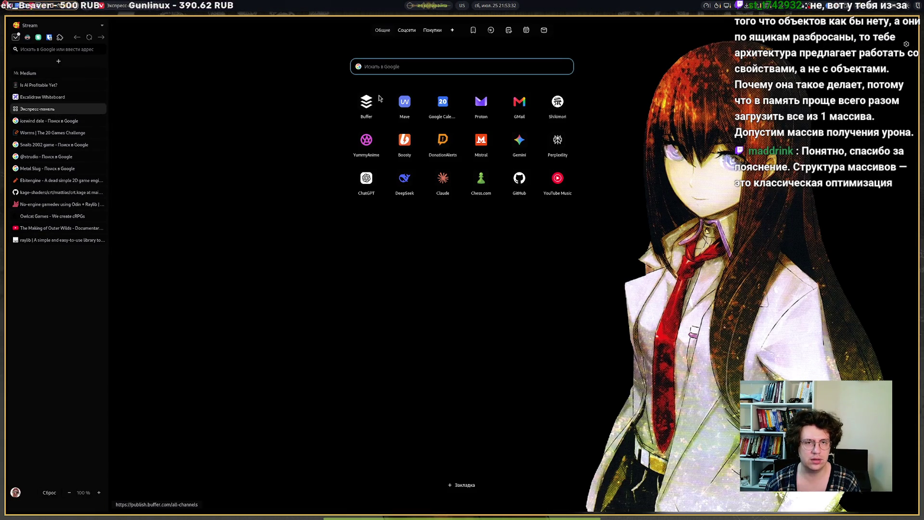
{"action": "left_click", "coordinate": [388, 69]}
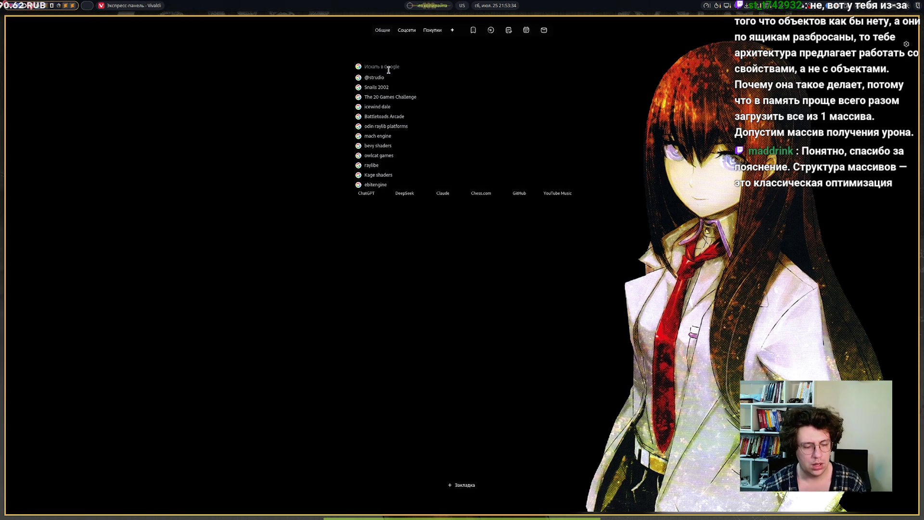
{"action": "type", "text": "rche"}
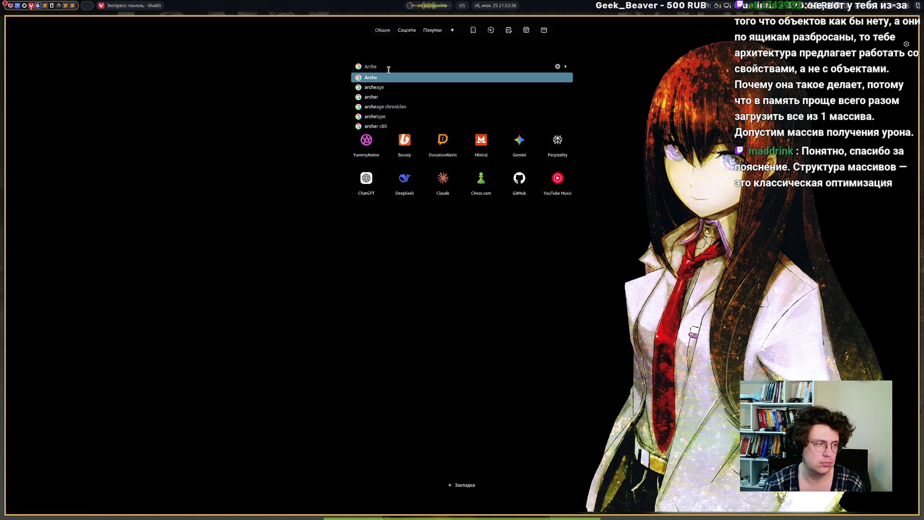
{"action": "type", "text": " Go"}
{"action": "key", "text": "Return"}
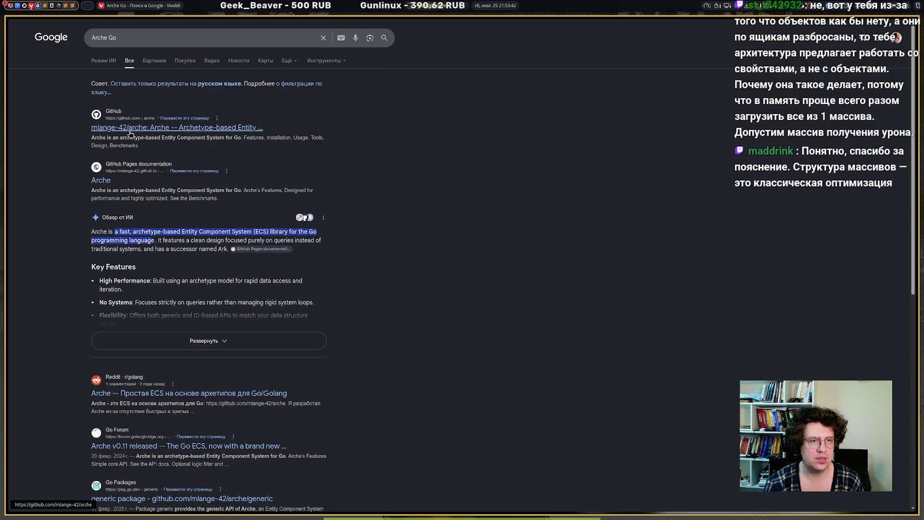
{"action": "left_click", "coordinate": [130, 134]}
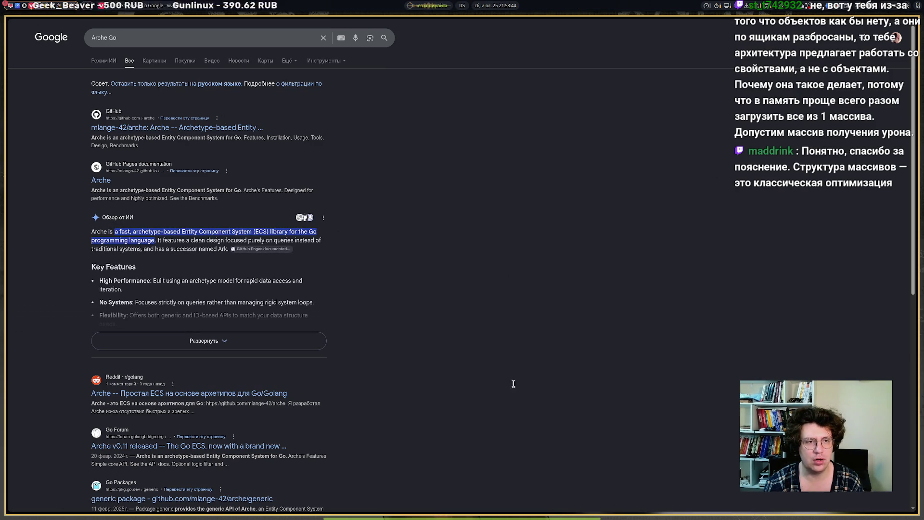
Step: Scroll the arche README down to the Position/Velocity Go usage example
{"action": "scroll", "coordinate": [190, 264], "scroll_direction": "down", "scroll_amount": 6}
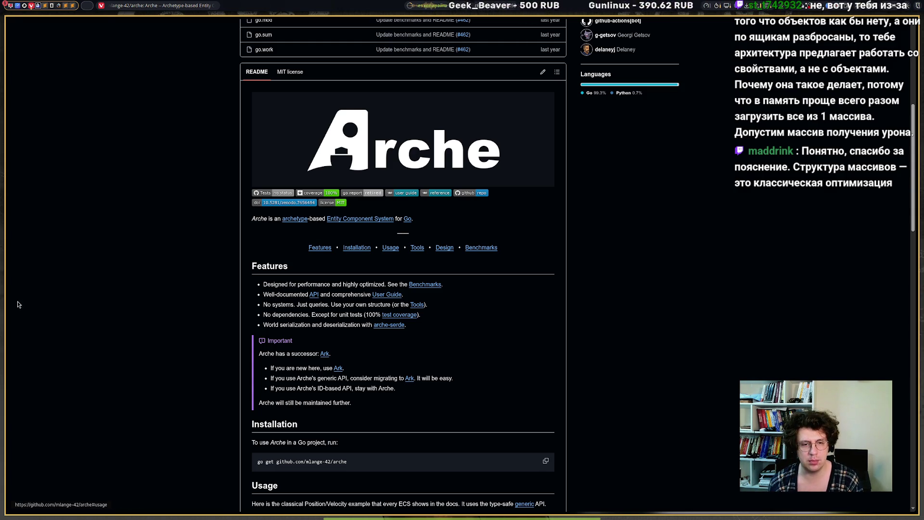
{"action": "mouse_move", "coordinate": [8, 498]}
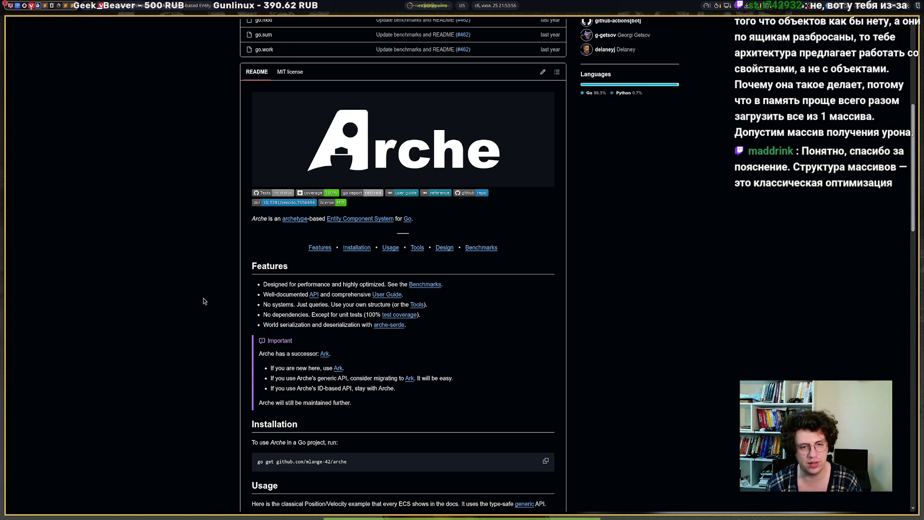
{"action": "scroll", "coordinate": [204, 303], "scroll_direction": "down", "scroll_amount": 10}
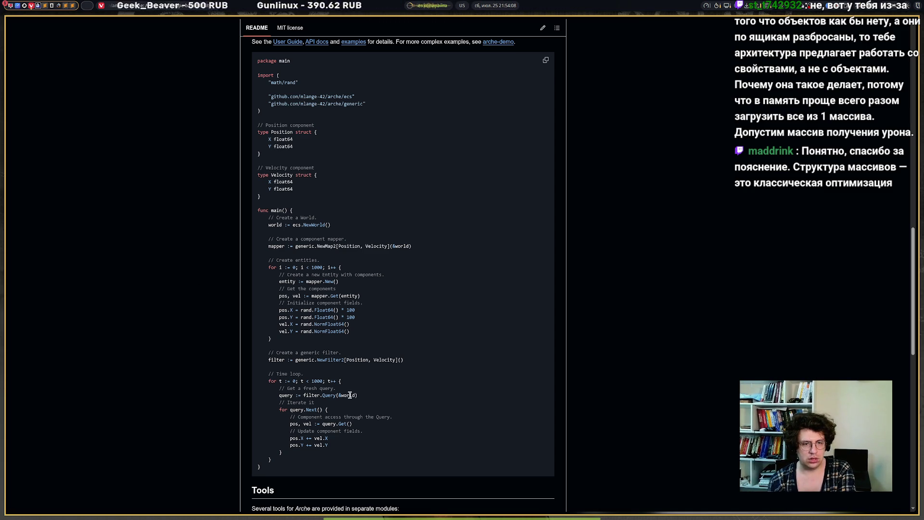
{"action": "scroll", "coordinate": [329, 266], "scroll_direction": "down", "scroll_amount": 1}
{"action": "scroll", "coordinate": [329, 266], "scroll_direction": "up", "scroll_amount": 1}
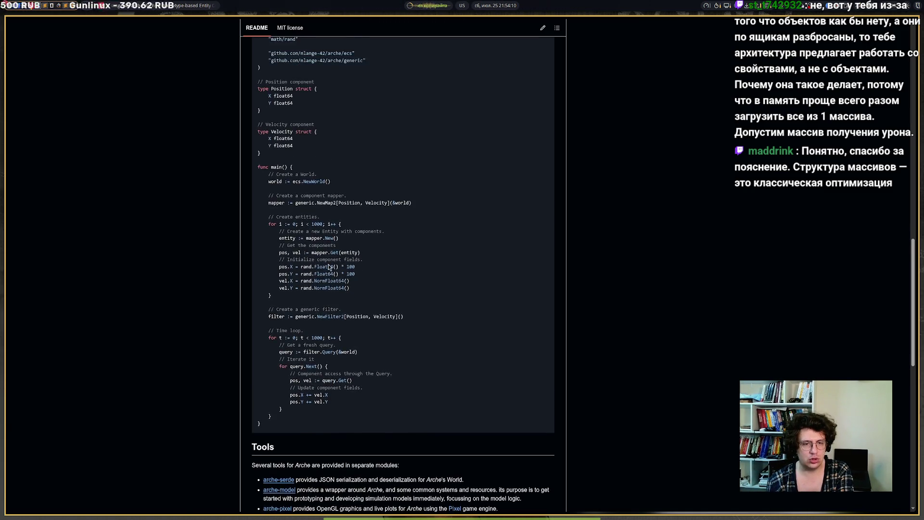
{"action": "scroll", "coordinate": [329, 266], "scroll_direction": "down", "scroll_amount": 1}
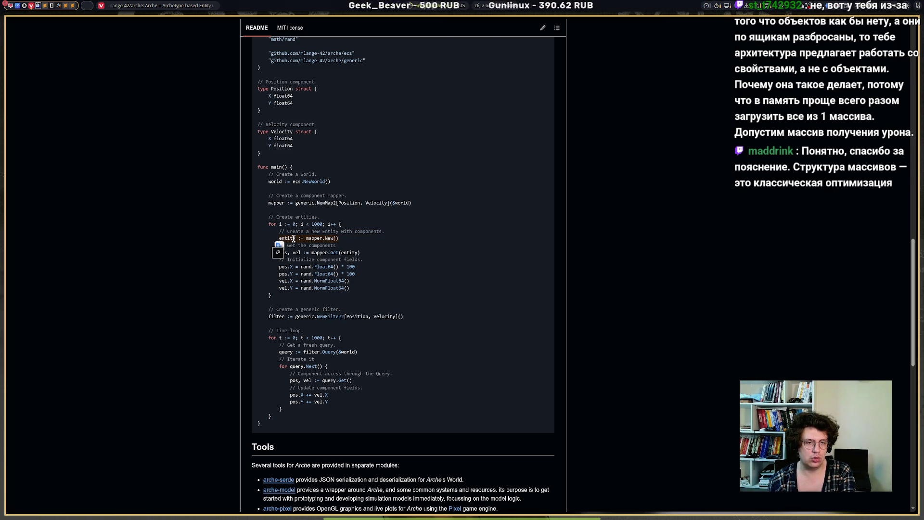
{"action": "left_click", "coordinate": [231, 263]}
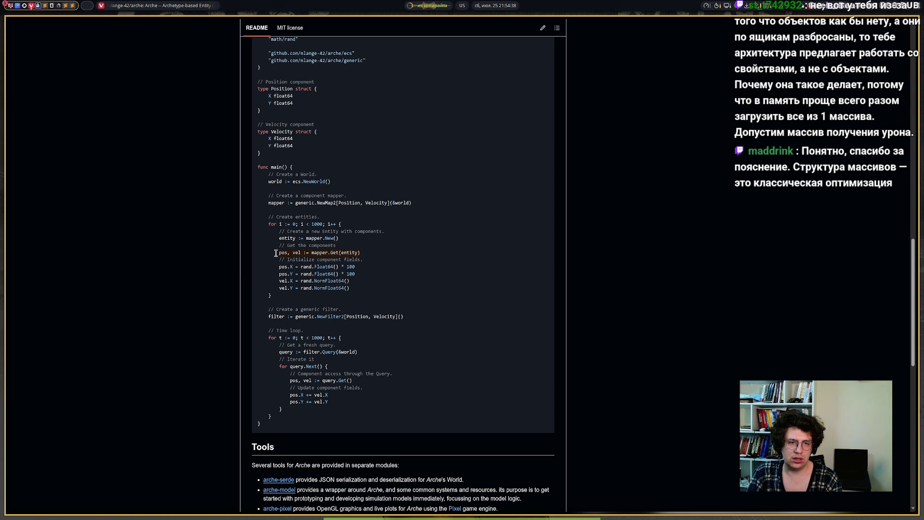
Step: Highlight the mapper.Get and component mapper lines and select the word Position
{"action": "left_click_drag", "start_coordinate": [275, 252], "coordinate": [277, 254]}
{"action": "left_click", "coordinate": [290, 253]}
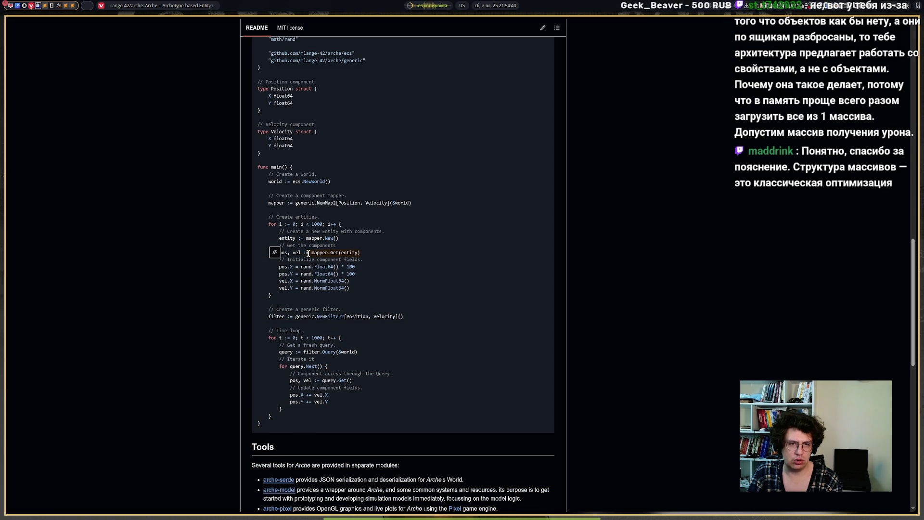
{"action": "scroll", "coordinate": [307, 253], "scroll_direction": "up", "scroll_amount": 2}
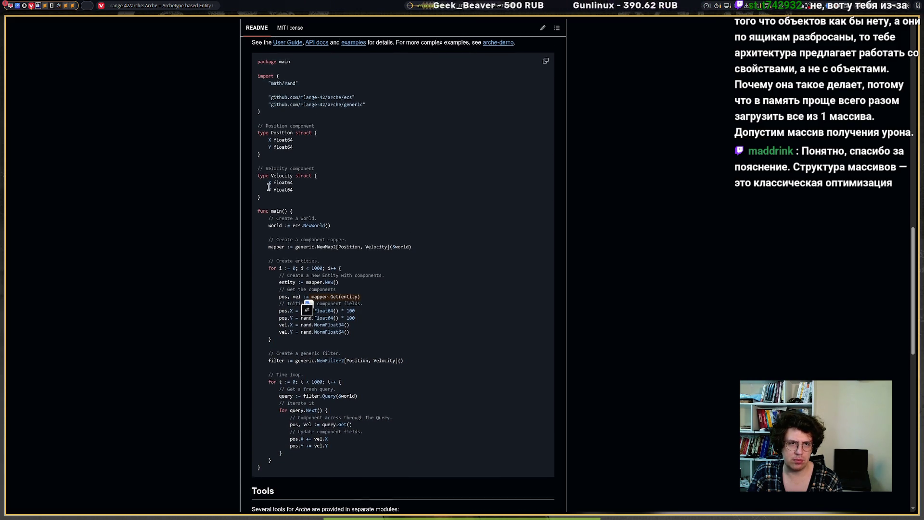
{"action": "scroll", "coordinate": [269, 187], "scroll_direction": "up", "scroll_amount": 2}
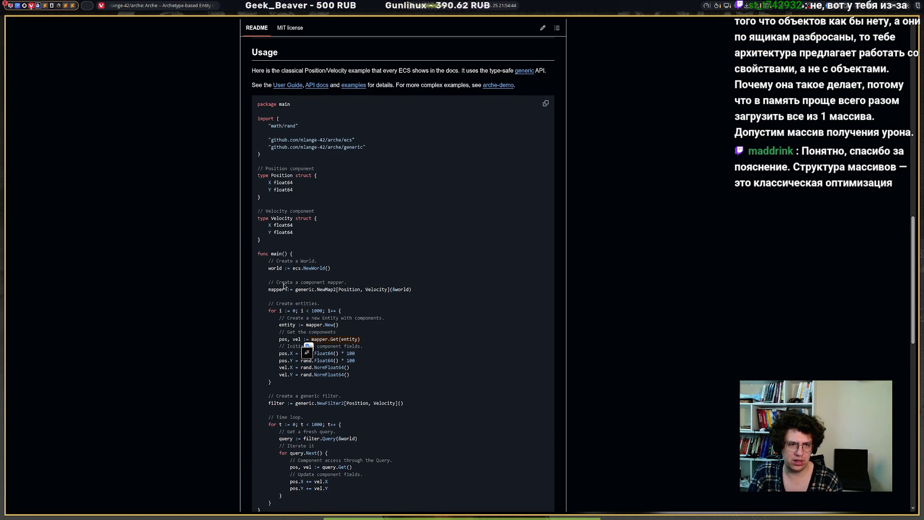
{"action": "left_click_drag", "start_coordinate": [276, 290], "coordinate": [267, 290]}
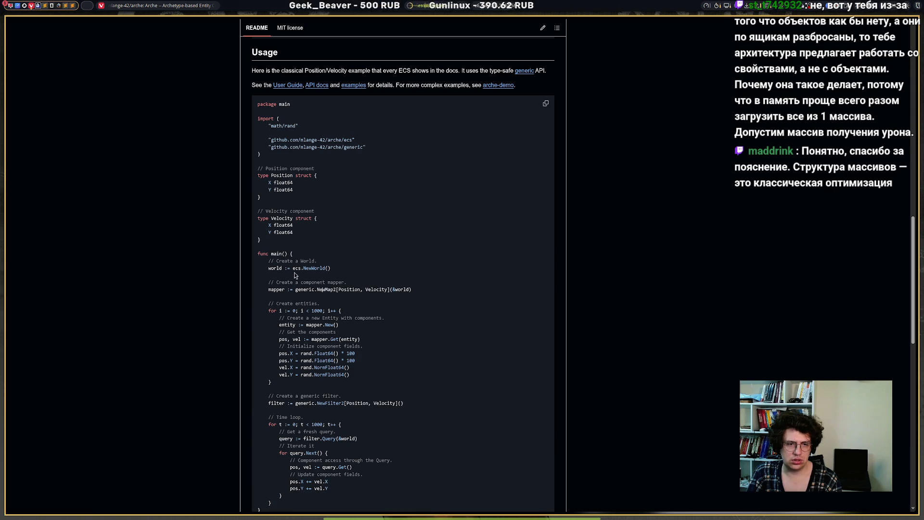
{"action": "double_click", "coordinate": [349, 289]}
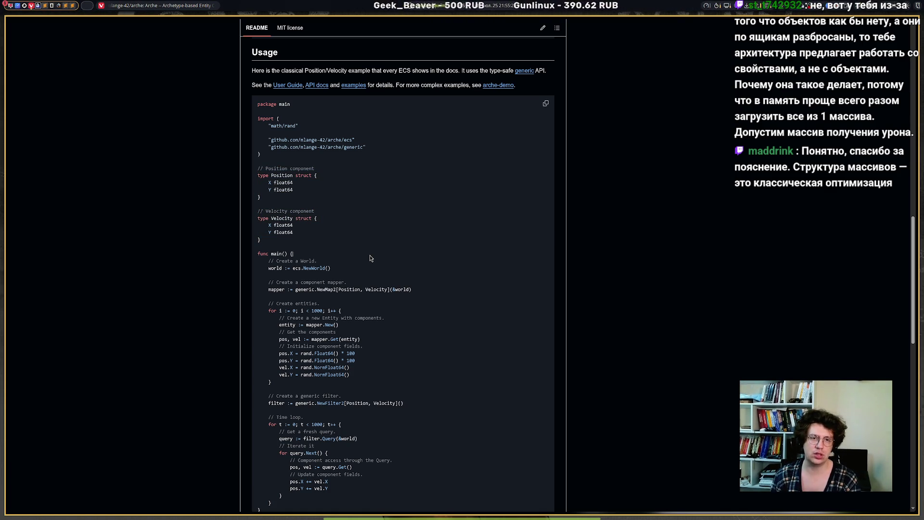
Step: Scroll to the time loop and mark the filter.Query(&world) line
{"action": "scroll", "coordinate": [369, 255], "scroll_direction": "down", "scroll_amount": 1}
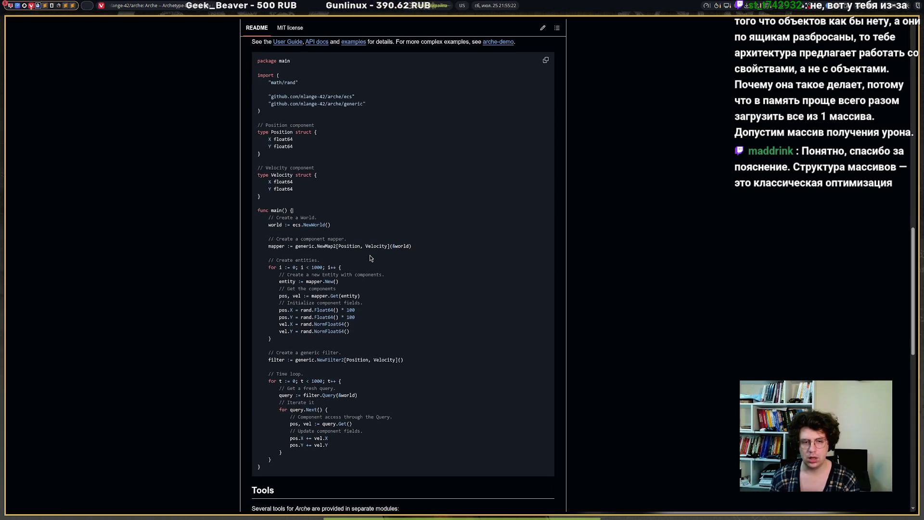
{"action": "scroll", "coordinate": [370, 258], "scroll_direction": "up", "scroll_amount": 2}
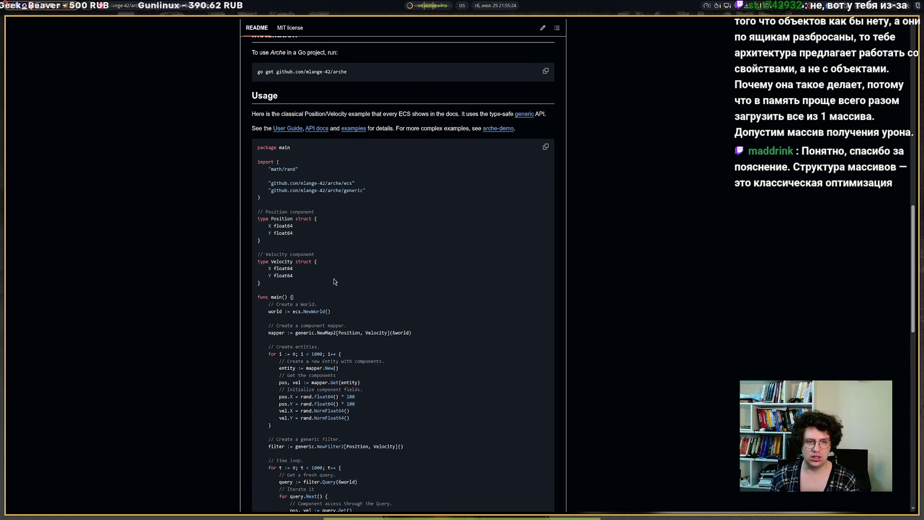
{"action": "scroll", "coordinate": [343, 258], "scroll_direction": "down", "scroll_amount": 2}
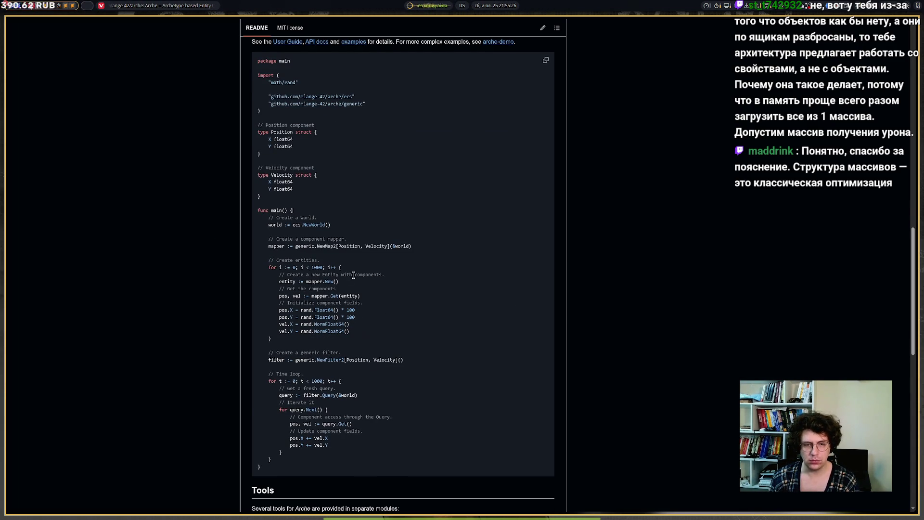
{"action": "scroll", "coordinate": [368, 309], "scroll_direction": "down", "scroll_amount": 1}
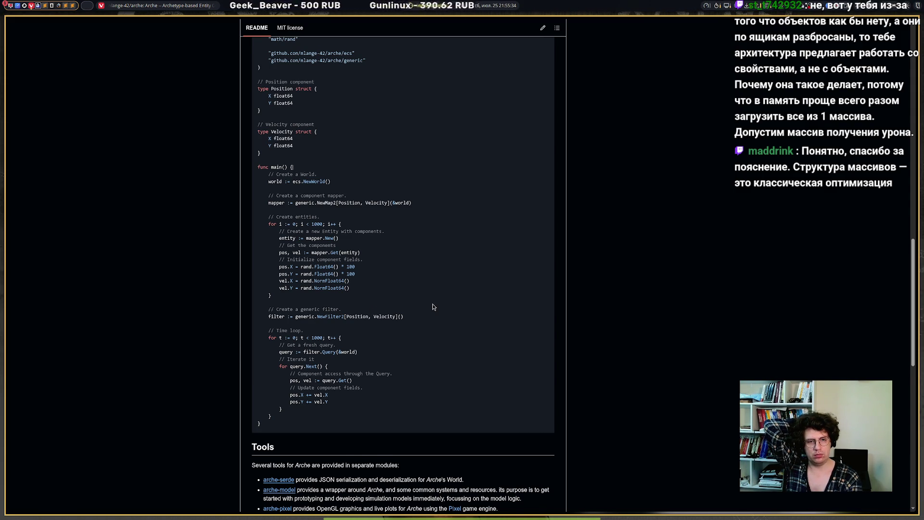
{"action": "scroll", "coordinate": [432, 306], "scroll_direction": "down", "scroll_amount": 1}
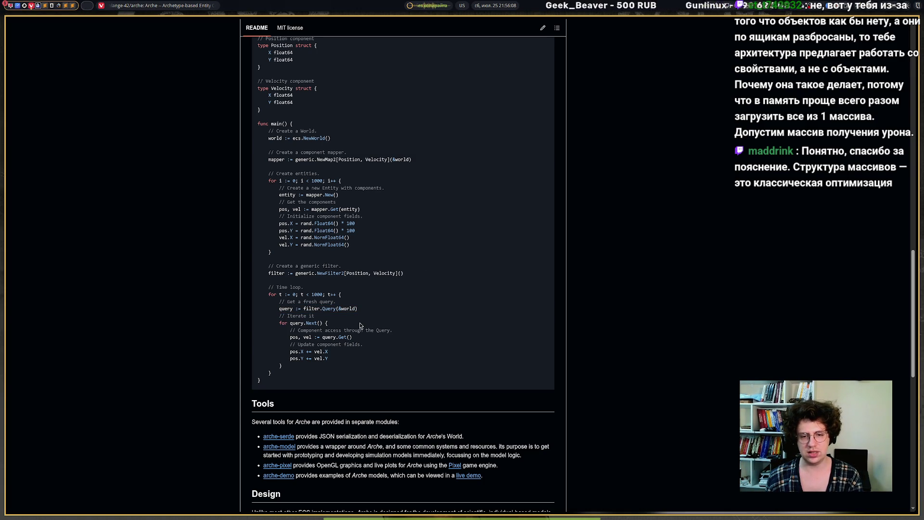
{"action": "left_click_drag", "start_coordinate": [359, 309], "coordinate": [249, 309]}
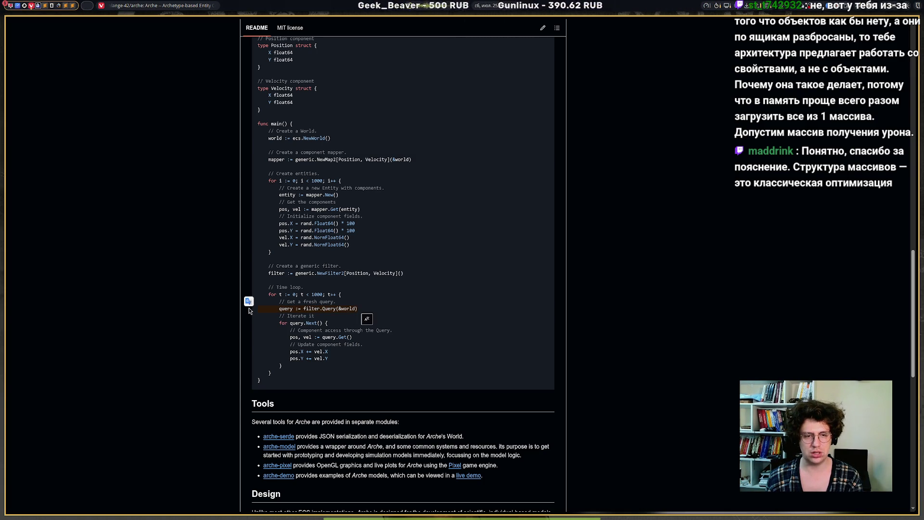
Step: Clear the query-line mark and scroll down to the Design section
{"action": "left_click", "coordinate": [394, 316]}
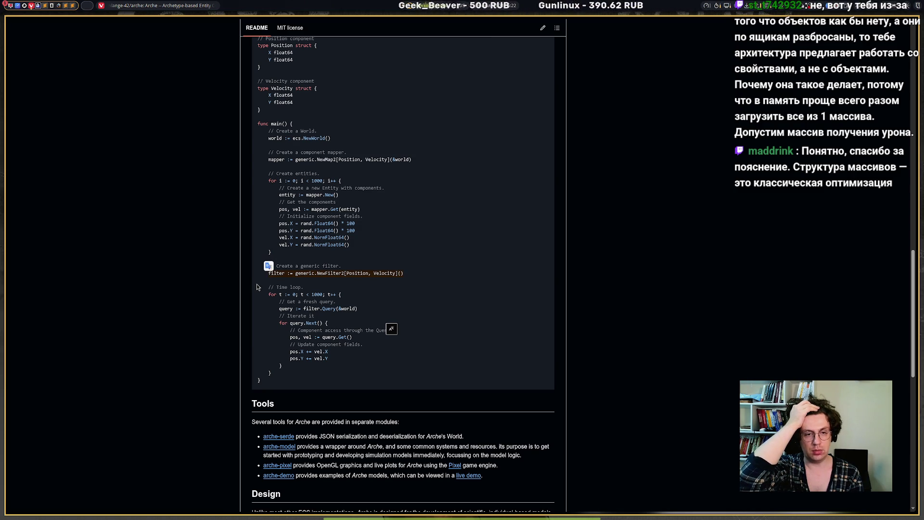
{"action": "scroll", "coordinate": [256, 287], "scroll_direction": "down", "scroll_amount": 3}
{"action": "scroll", "coordinate": [256, 292], "scroll_direction": "down", "scroll_amount": 3}
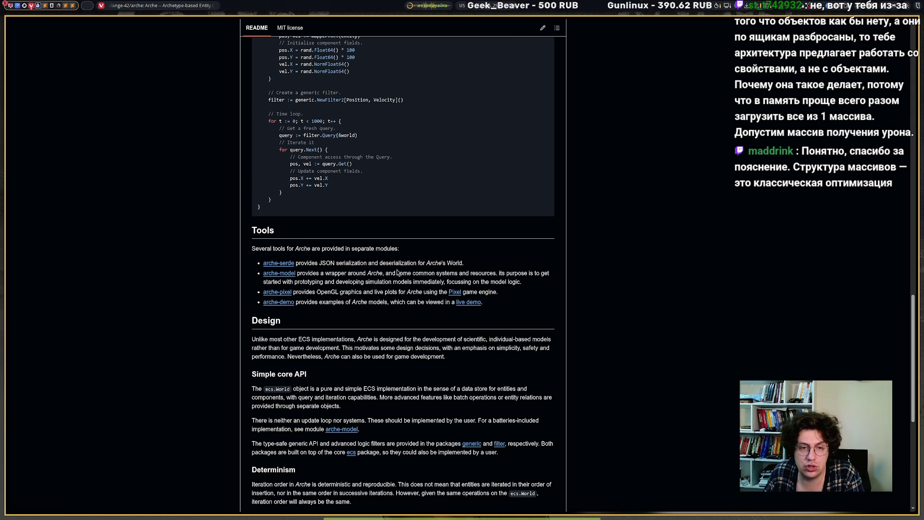
{"action": "scroll", "coordinate": [393, 287], "scroll_direction": "up", "scroll_amount": 5}
Step: Scroll up to the README top, then back down to the Usage example
{"action": "scroll", "coordinate": [393, 288], "scroll_direction": "up", "scroll_amount": 6}
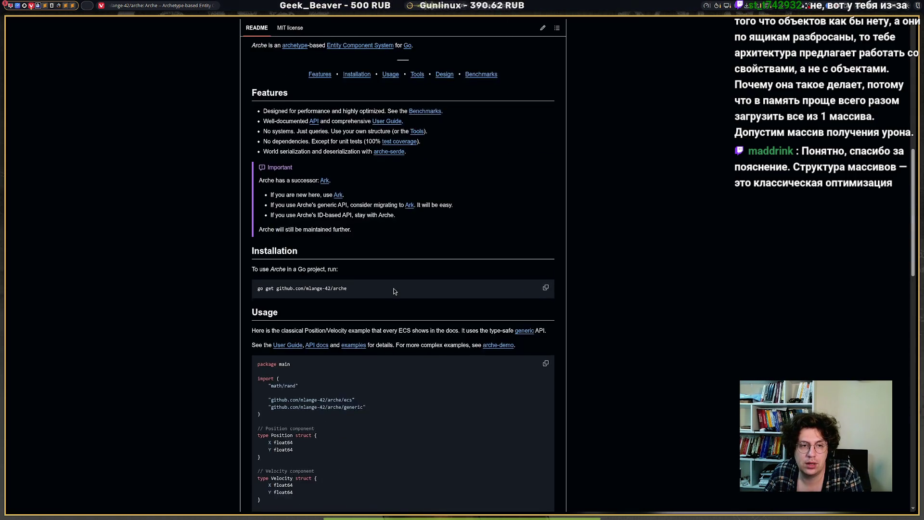
{"action": "scroll", "coordinate": [393, 291], "scroll_direction": "down", "scroll_amount": 2}
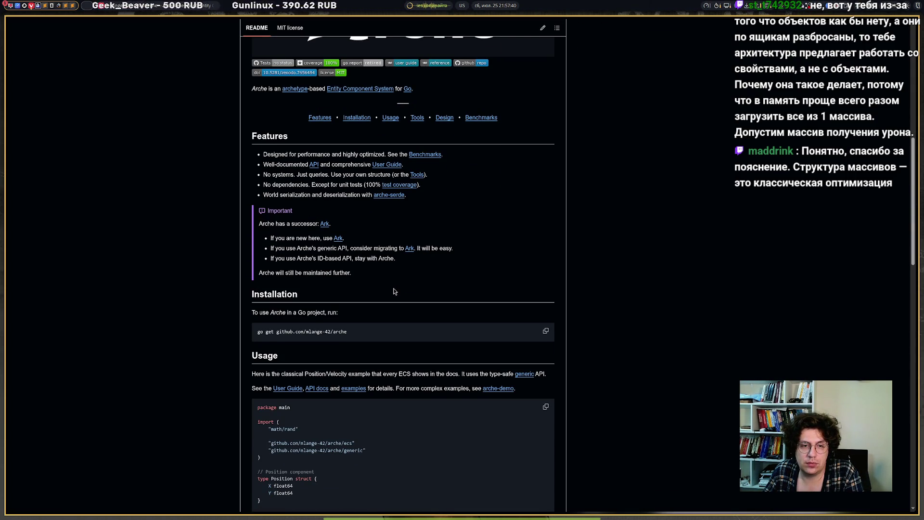
{"action": "scroll", "coordinate": [393, 291], "scroll_direction": "up", "scroll_amount": 2}
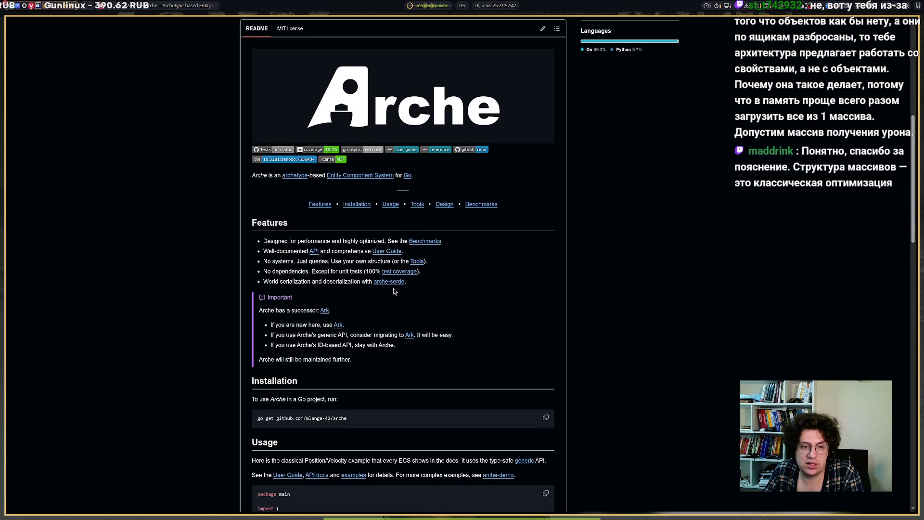
{"action": "scroll", "coordinate": [393, 291], "scroll_direction": "down", "scroll_amount": 1}
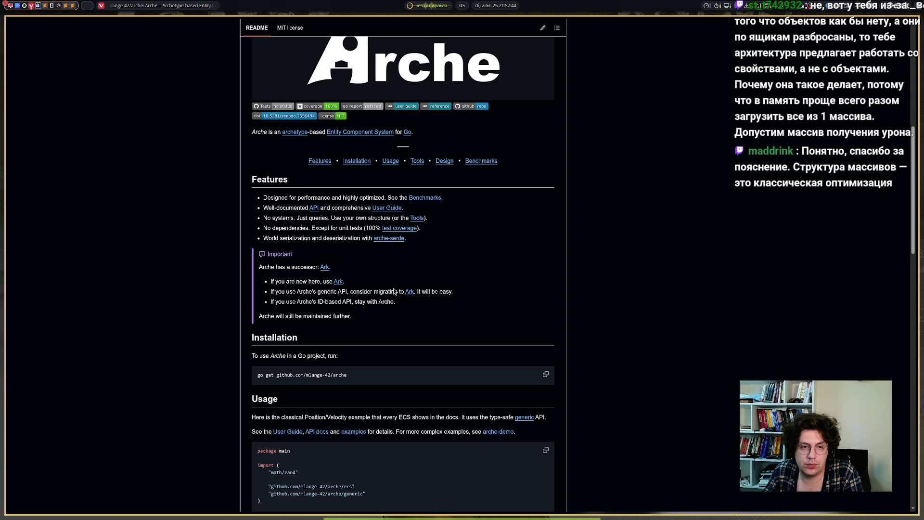
{"action": "scroll", "coordinate": [394, 291], "scroll_direction": "down", "scroll_amount": 1}
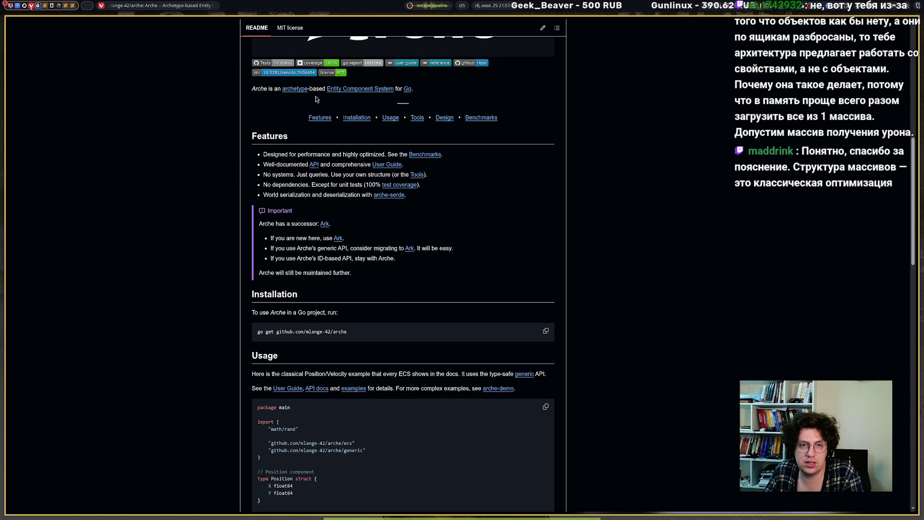
{"action": "scroll", "coordinate": [316, 161], "scroll_direction": "down", "scroll_amount": 5}
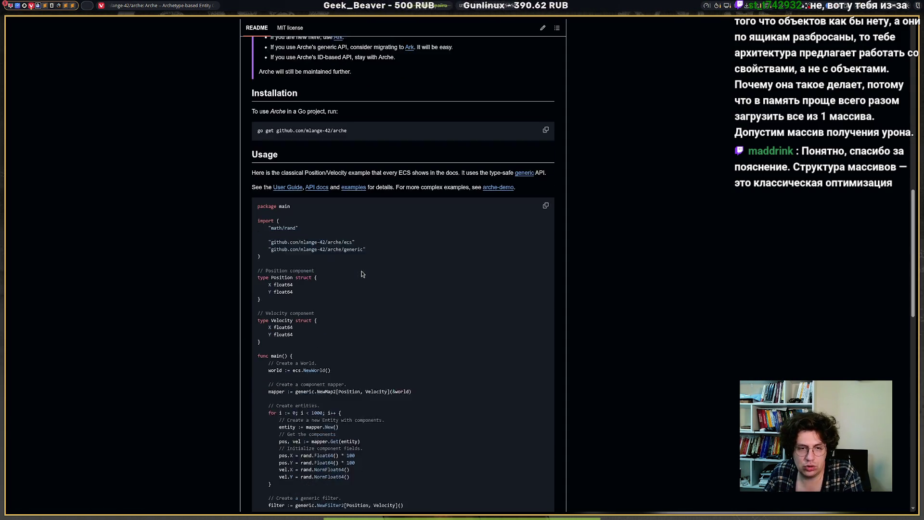
{"action": "scroll", "coordinate": [363, 275], "scroll_direction": "down", "scroll_amount": 2}
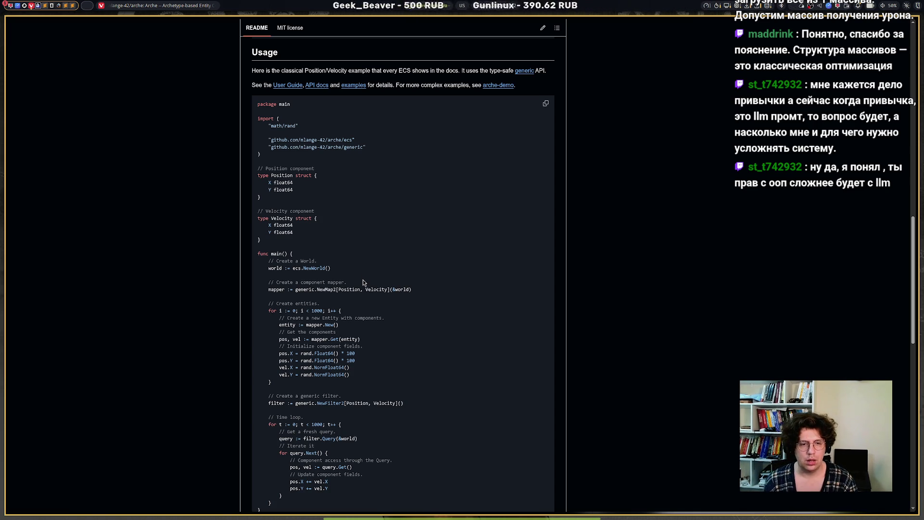
{"action": "scroll", "coordinate": [363, 282], "scroll_direction": "down", "scroll_amount": 3}
Step: Select the example's main function from func main() down to its closing brace
{"action": "scroll", "coordinate": [363, 283], "scroll_direction": "up", "scroll_amount": 2}
{"action": "scroll", "coordinate": [354, 297], "scroll_direction": "up", "scroll_amount": 3}
{"action": "scroll", "coordinate": [354, 297], "scroll_direction": "down", "scroll_amount": 3}
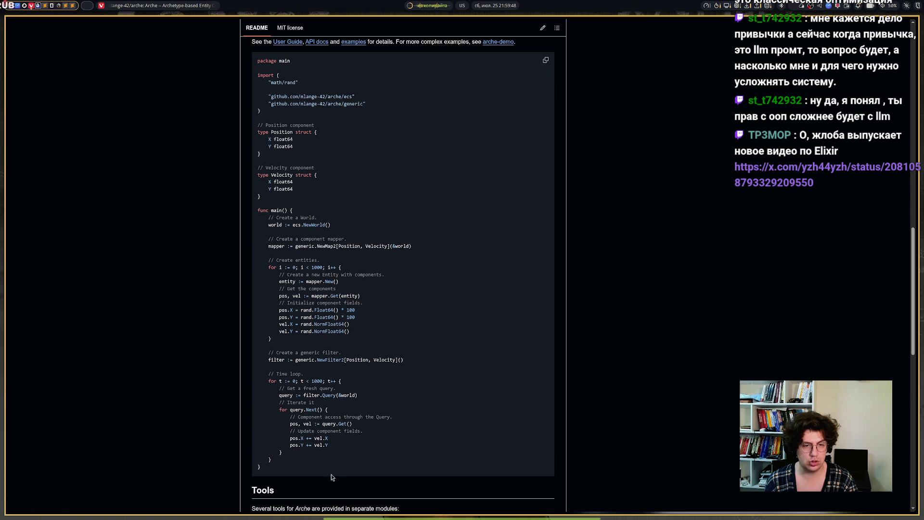
{"action": "left_click_drag", "start_coordinate": [273, 408], "coordinate": [229, 215]}
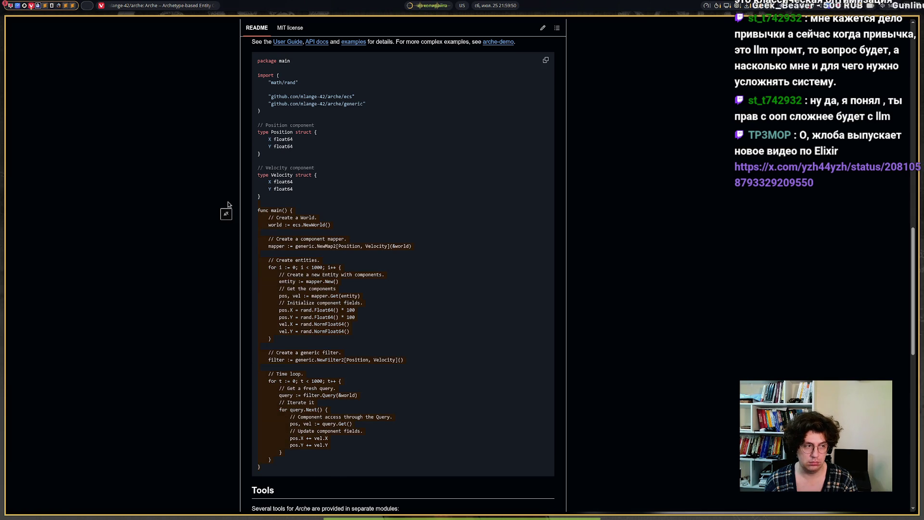